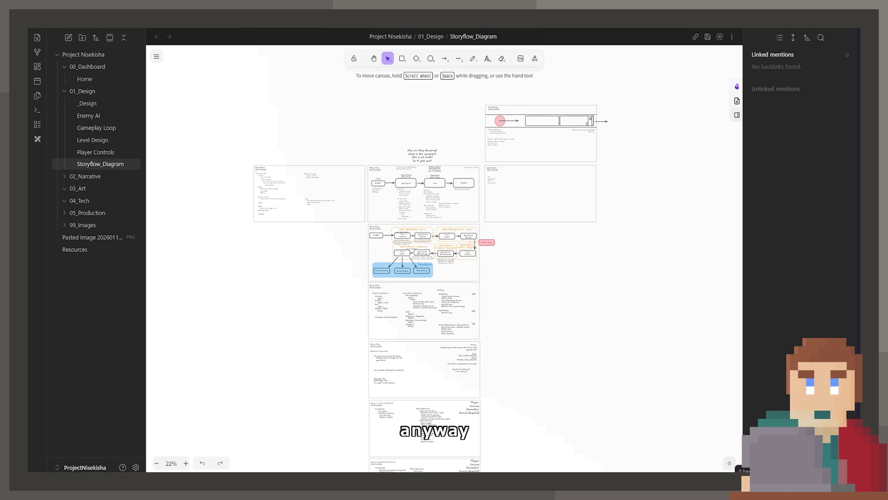
scroll(382, 330, up, 3)
scroll(417, 350, up, 2)
scroll(417, 351, up, 3)
scroll(423, 382, up, 2)
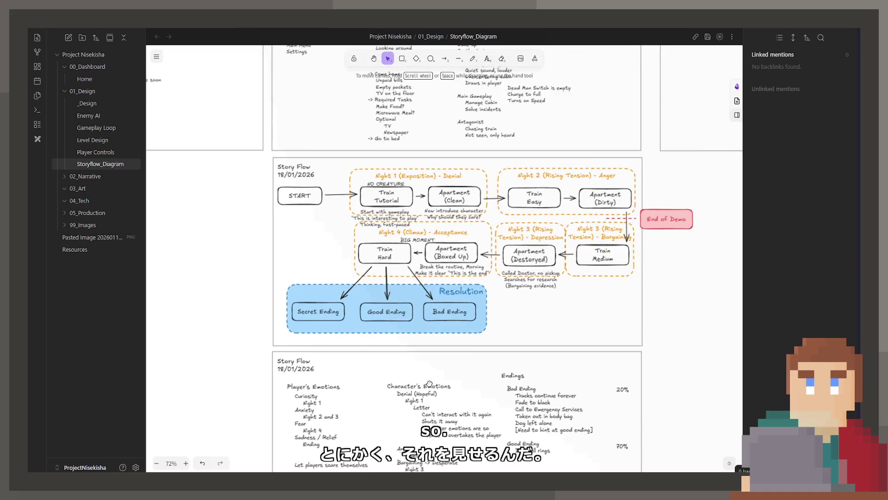
scroll(426, 405, up, 2)
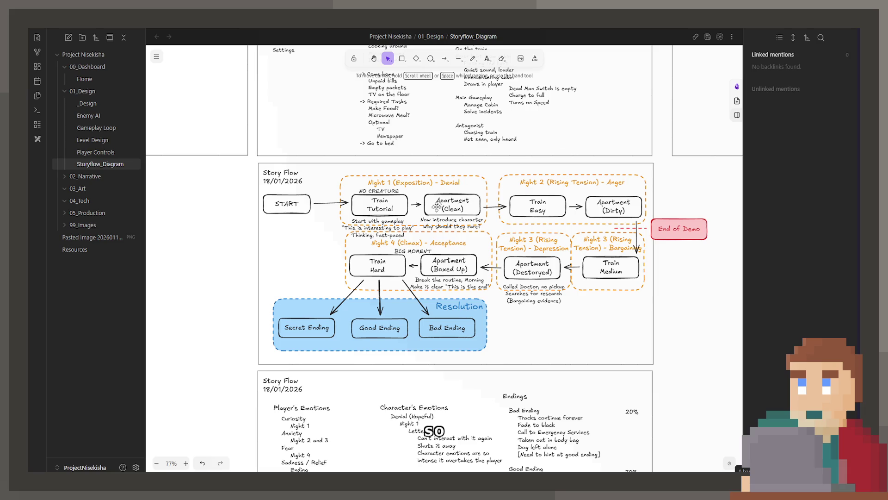
scroll(451, 214, down, 1)
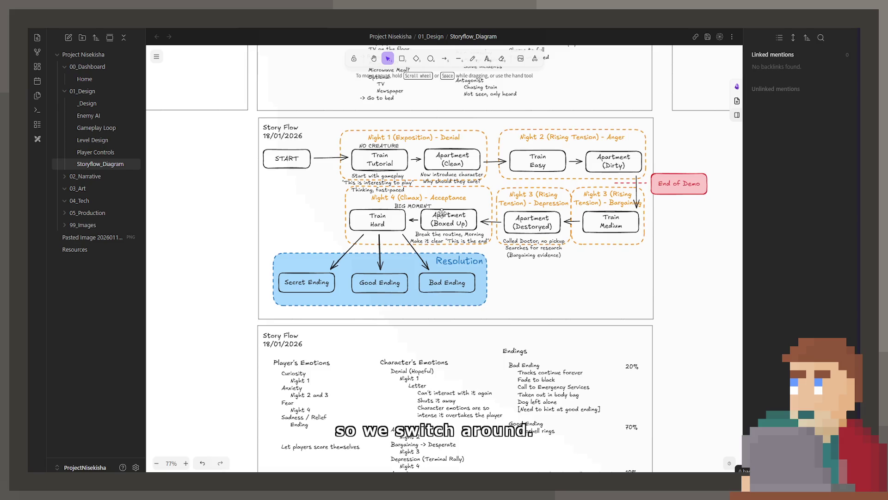
scroll(452, 216, up, 2)
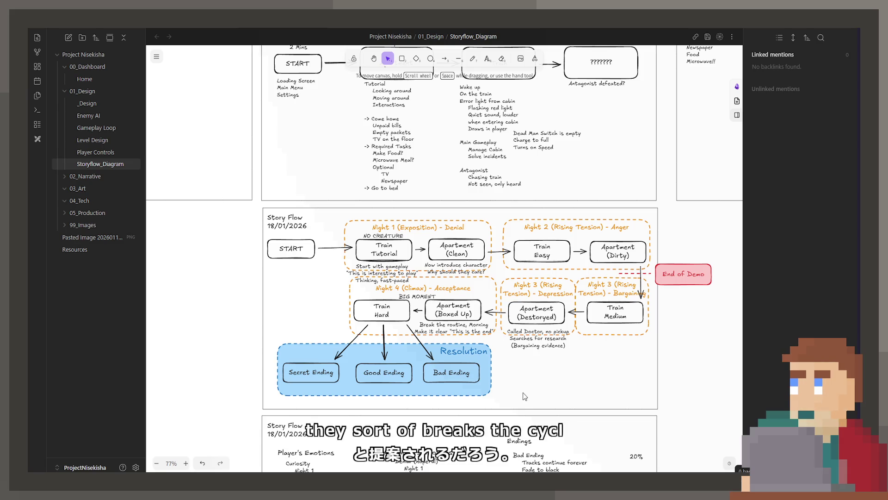
scroll(555, 402, down, 1)
scroll(555, 374, down, 3)
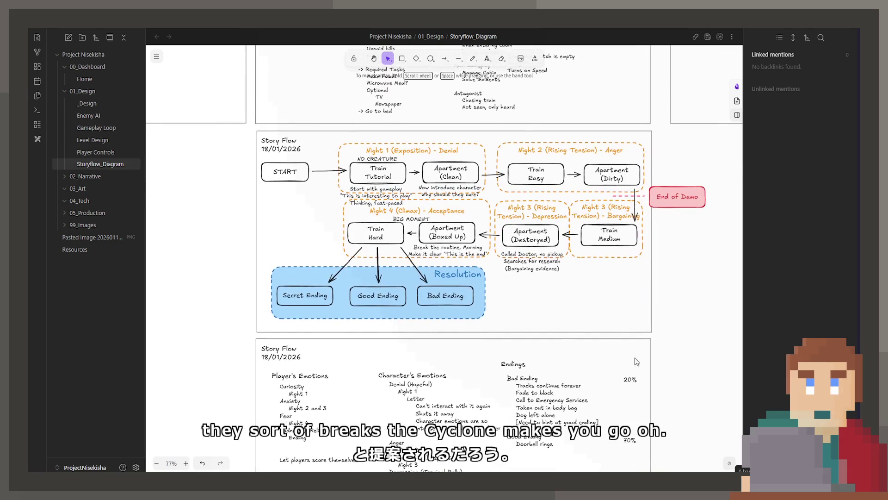
scroll(541, 353, down, 3)
scroll(527, 333, down, 2)
scroll(524, 328, down, 5)
scroll(451, 333, down, 3)
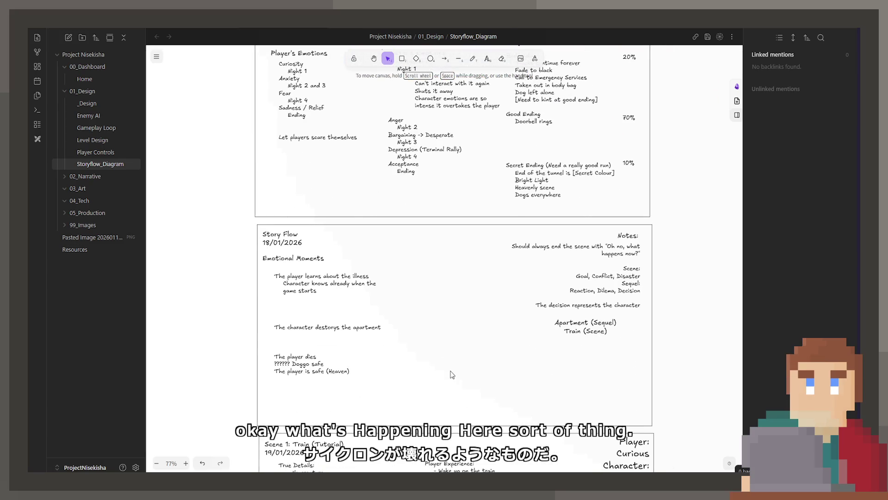
scroll(414, 340, down, 1)
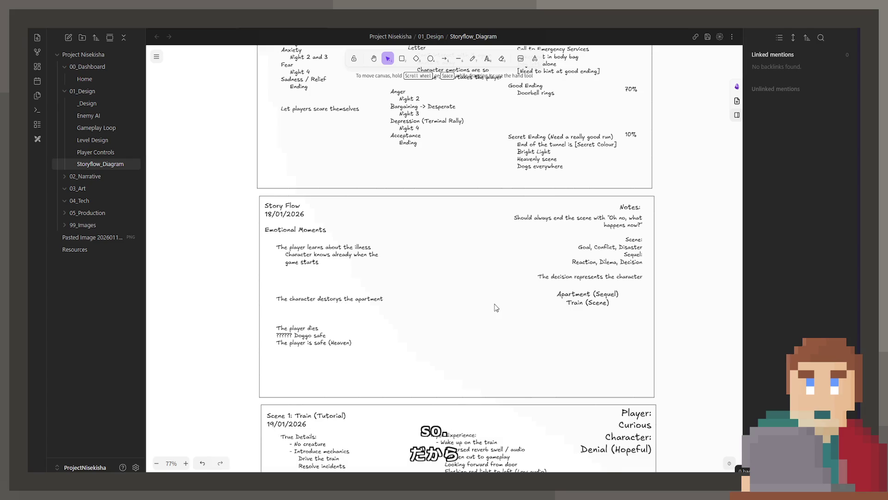
scroll(492, 298, down, 1)
scroll(472, 263, down, 3)
scroll(450, 222, down, 1)
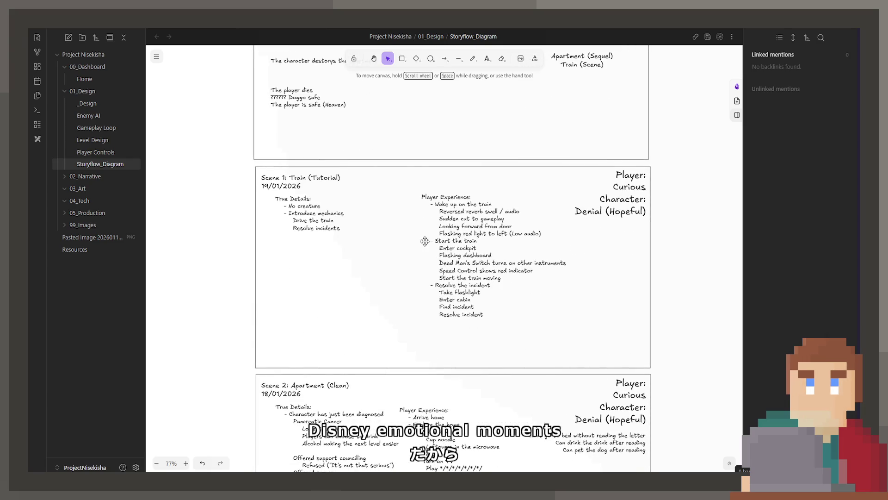
Review the Scene 1 Player Experience beats from the cut to gameplay through the Flashing dashboard.
double_click(443, 204)
click(490, 211)
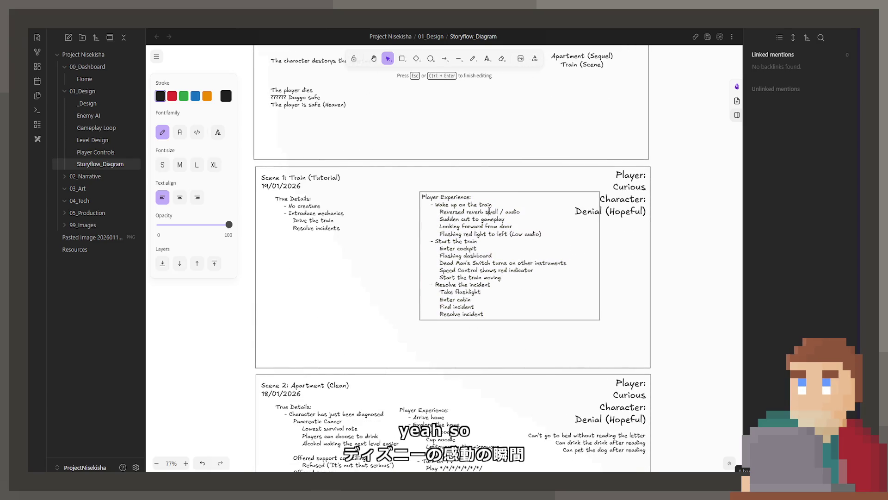
mouse_move(440, 219)
mouse_down()
mouse_move(512, 227)
mouse_move(439, 226)
mouse_up()
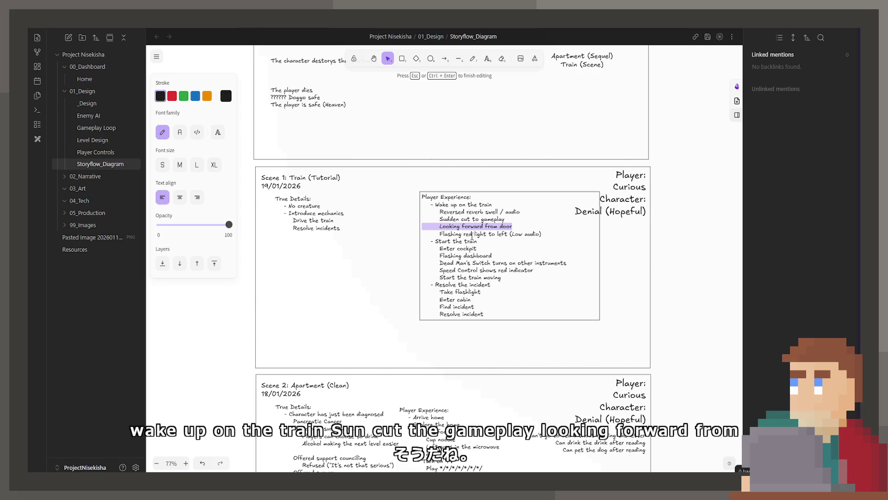
key(shift+Down)
key(shift+End)
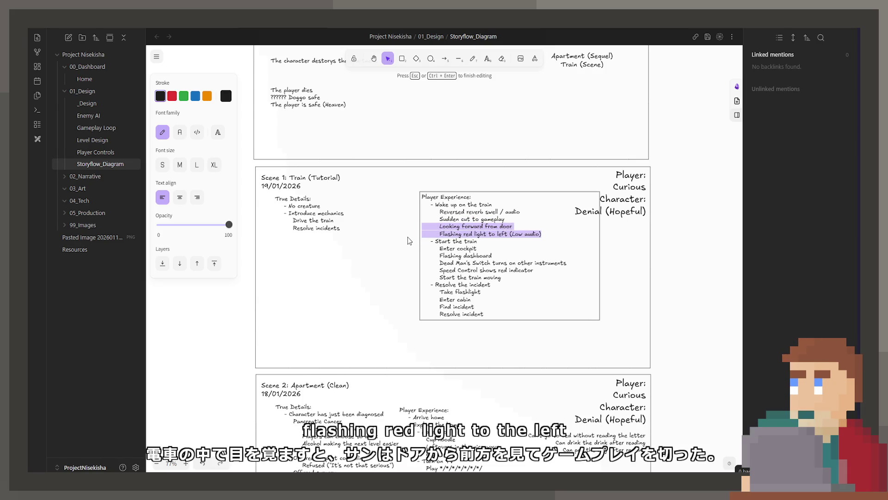
key(Left)
key(Down)
key(shift+Down)
key(shift+End)
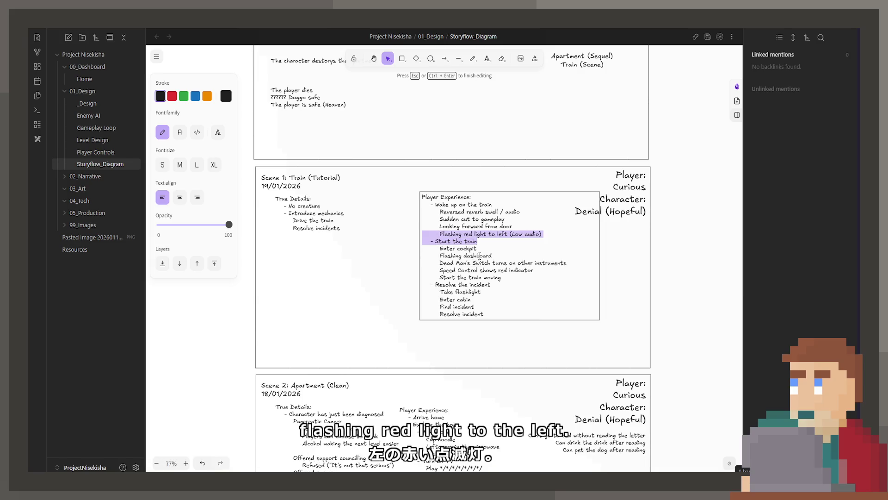
drag(439, 234, 399, 254)
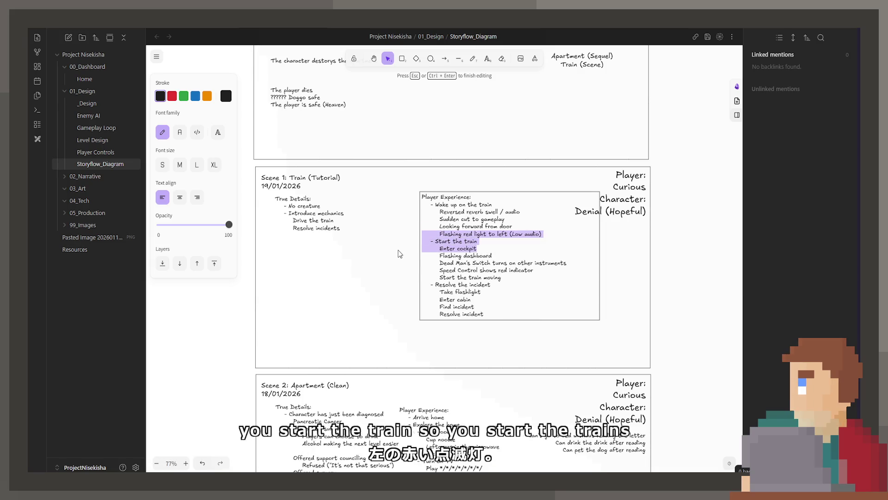
key(Down)
key(Home)
key(shift+End)
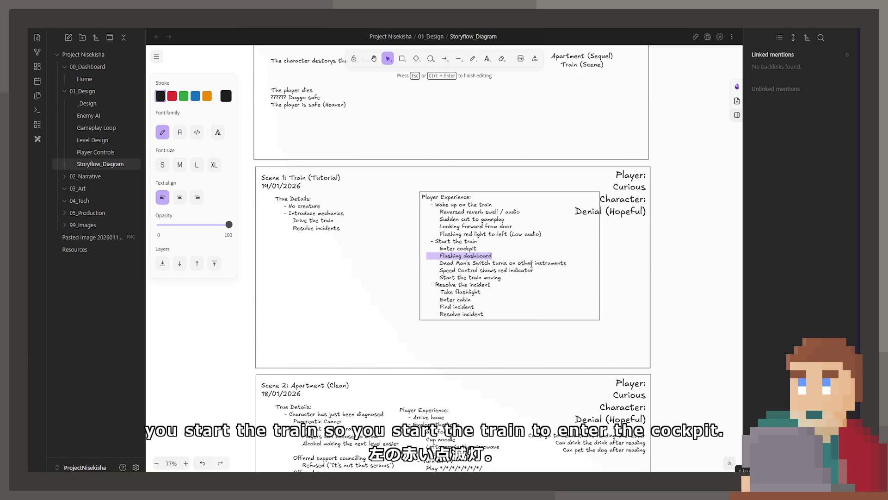
Review the Dead Man's Switch through Resolve incident beats and leave the text unchanged.
drag(572, 264, 427, 264)
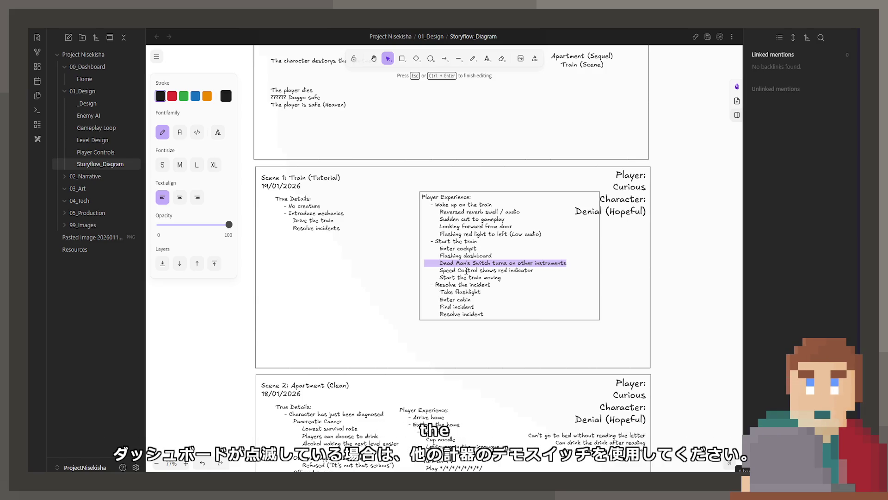
drag(422, 255, 501, 278)
click(457, 290)
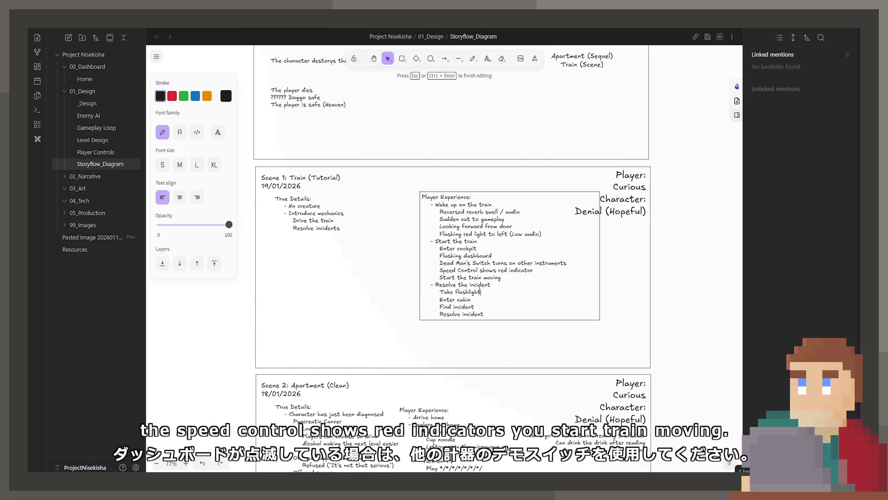
drag(484, 314, 439, 262)
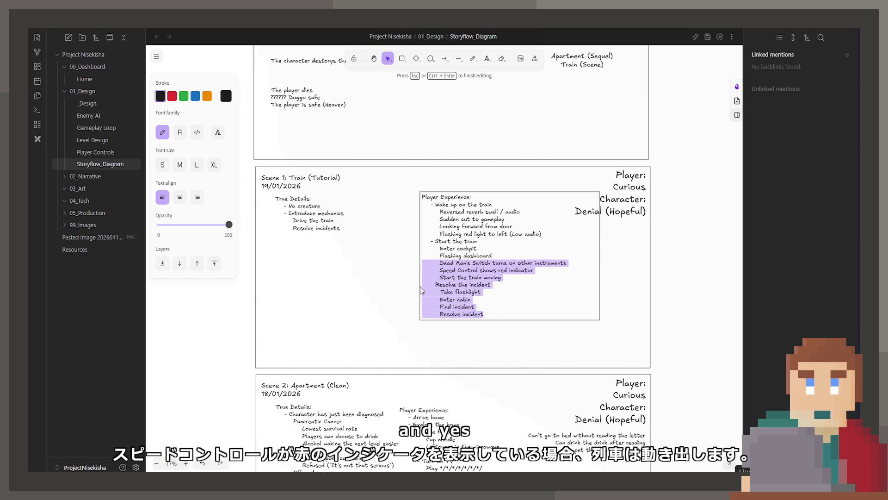
drag(413, 293, 425, 290)
drag(424, 287, 424, 262)
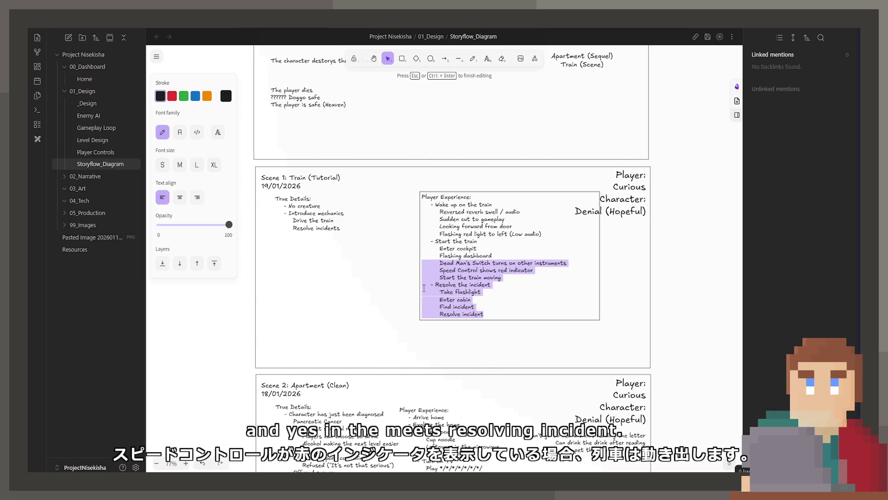
click(486, 292)
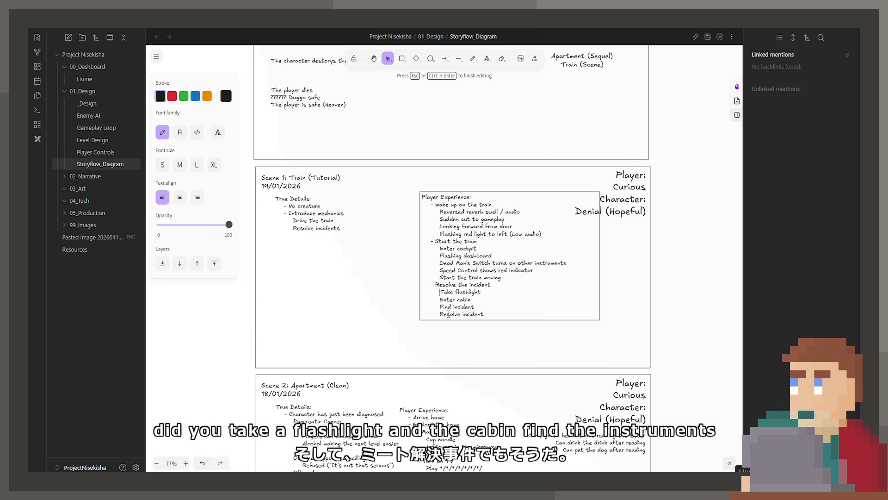
click(471, 410)
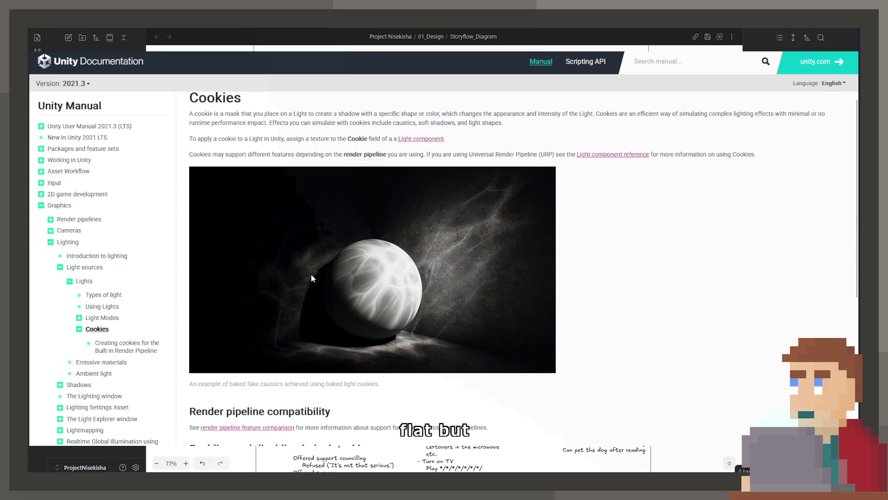
scroll(404, 310, down, 3)
scroll(404, 310, down, 1)
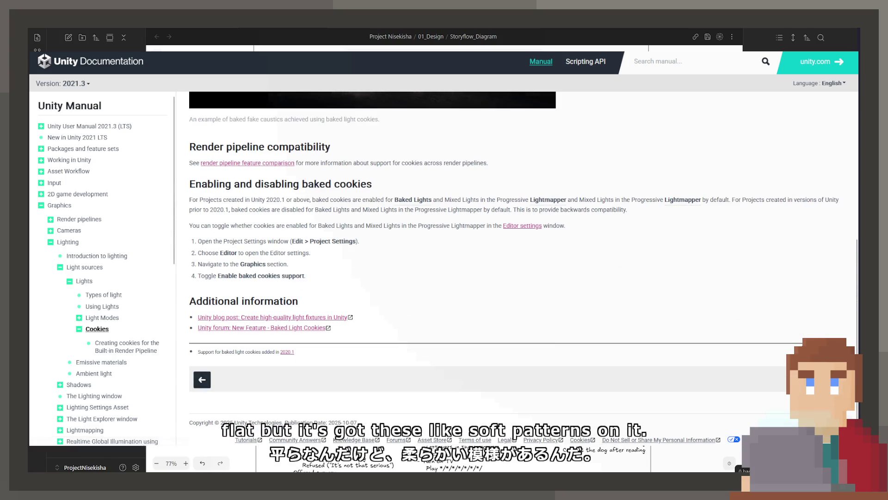
Return to the Light Cookies Unity search and switch to its image results.
key(alt+Left)
click(129, 92)
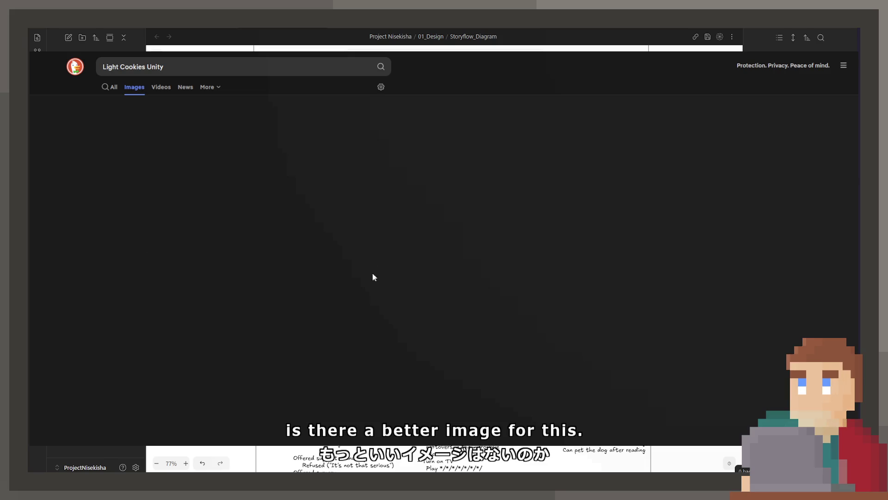
Preview Unity light cookie images one by one, ending on the Manual's Introduction to cookies lantern.
click(381, 68)
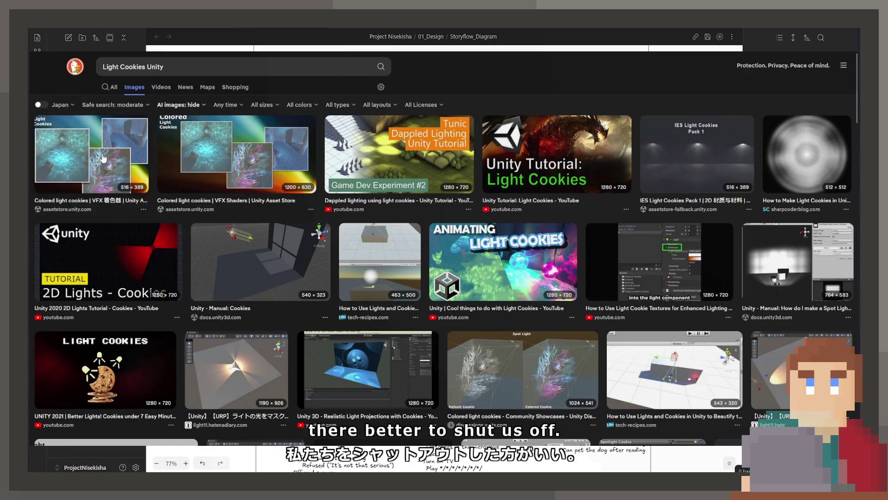
click(135, 174)
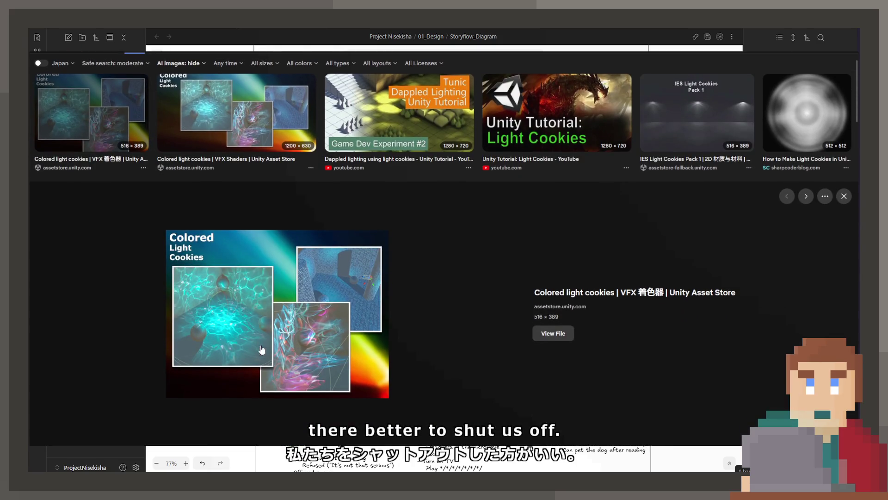
click(301, 104)
click(399, 115)
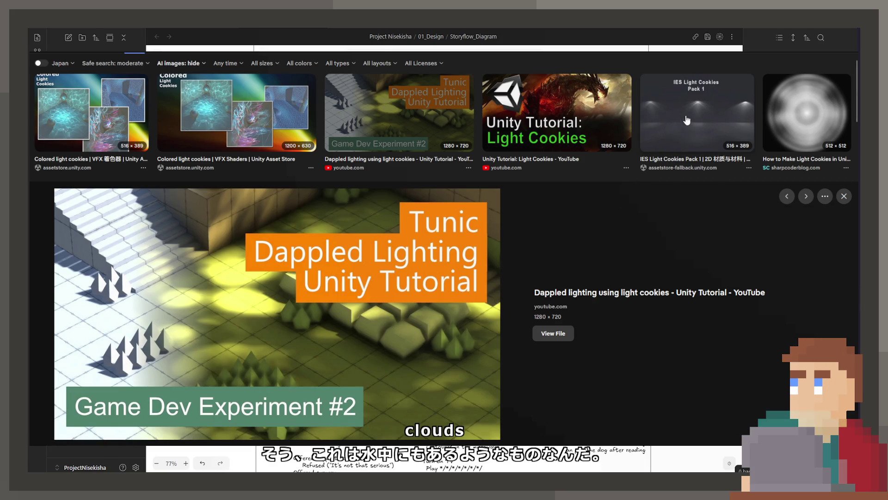
click(806, 111)
scroll(259, 347, down, 3)
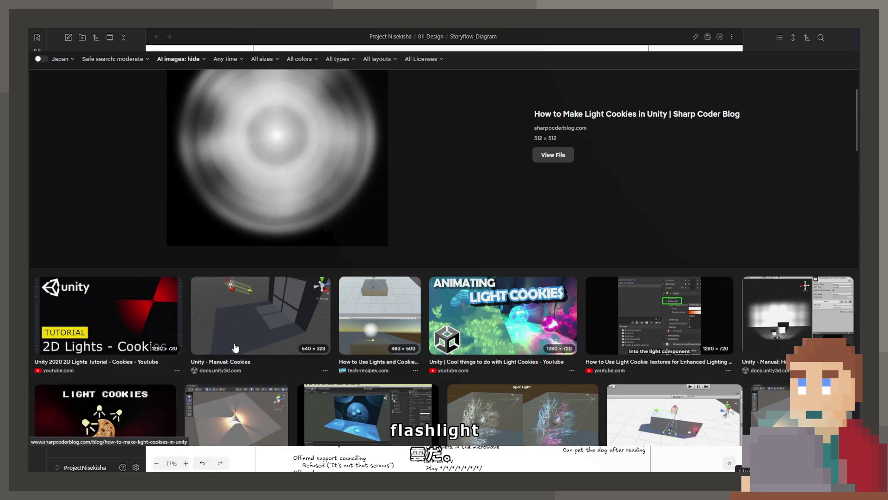
click(225, 342)
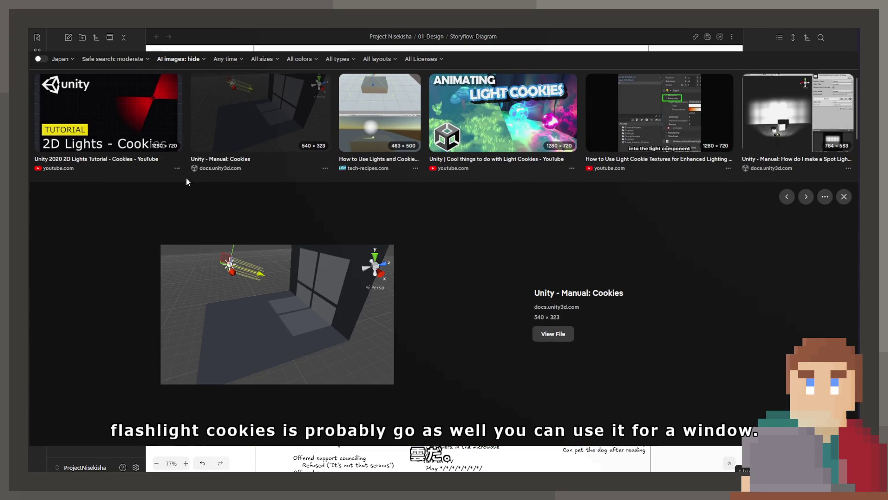
click(152, 107)
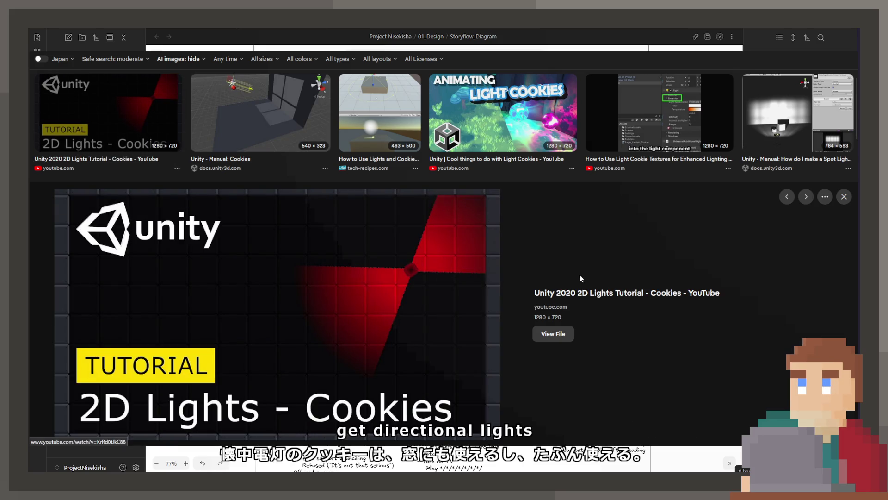
click(502, 112)
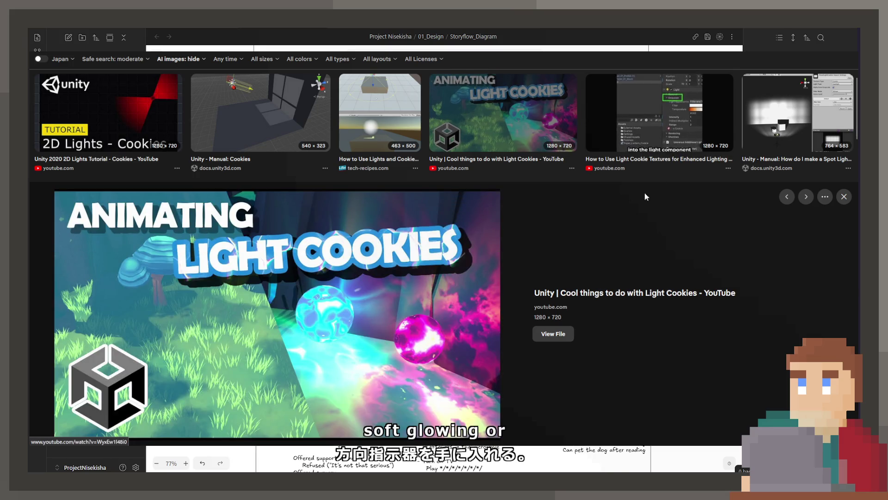
scroll(563, 214, down, 3)
scroll(481, 217, down, 1)
scroll(481, 218, down, 1)
click(105, 188)
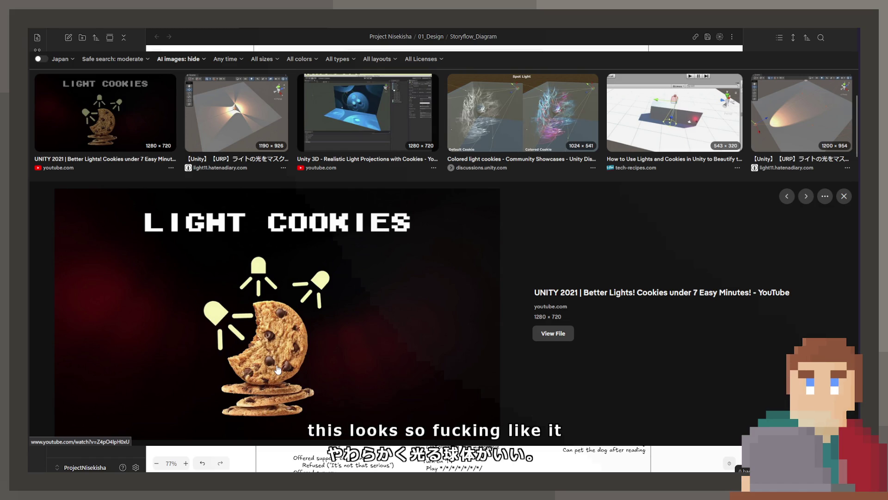
scroll(278, 369, down, 2)
scroll(275, 367, down, 1)
scroll(264, 358, down, 2)
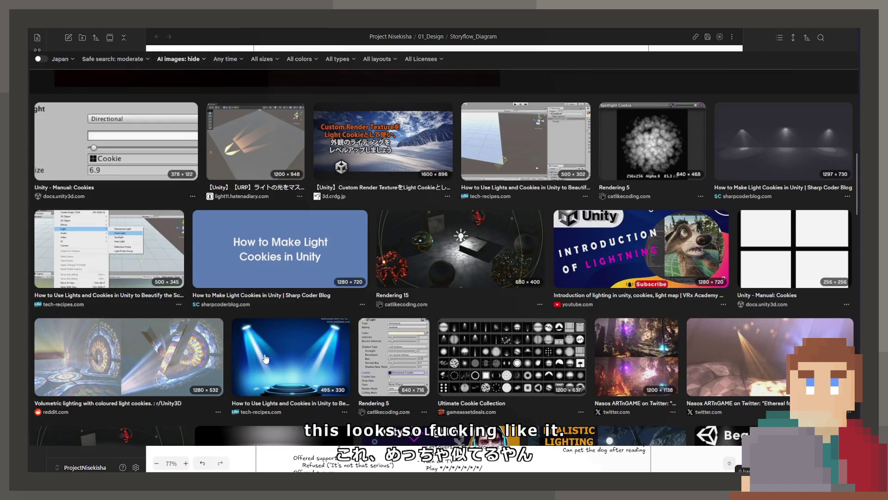
scroll(264, 358, down, 2)
scroll(263, 353, down, 2)
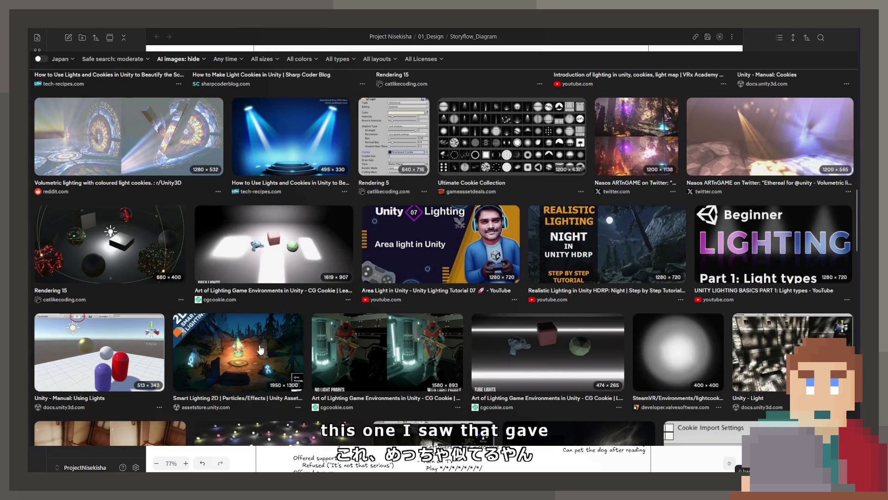
scroll(262, 349, down, 3)
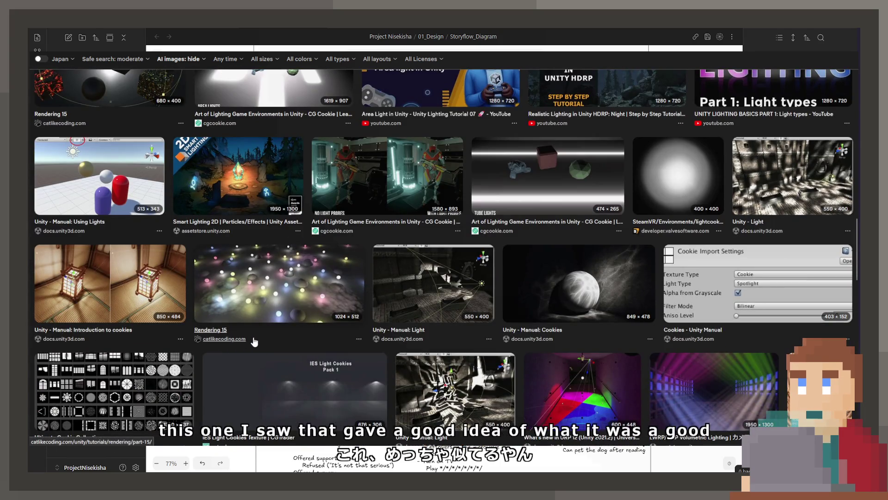
click(154, 298)
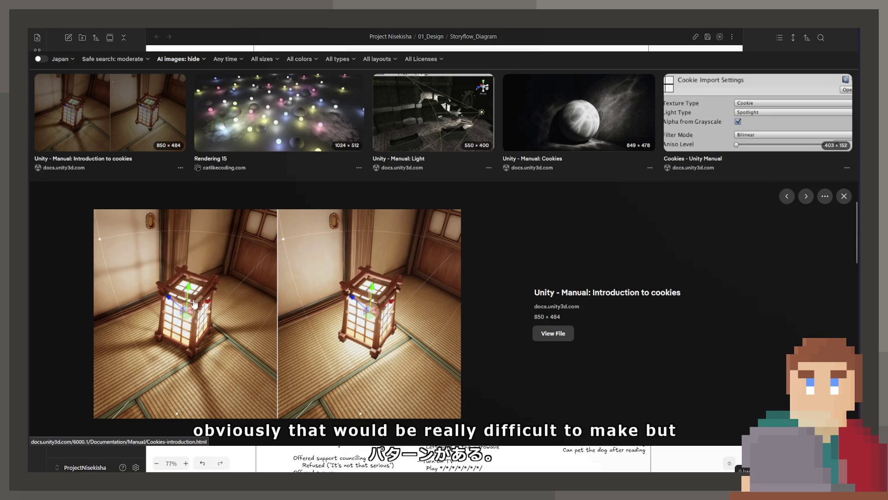
scroll(201, 319, down, 2)
scroll(202, 319, up, 3)
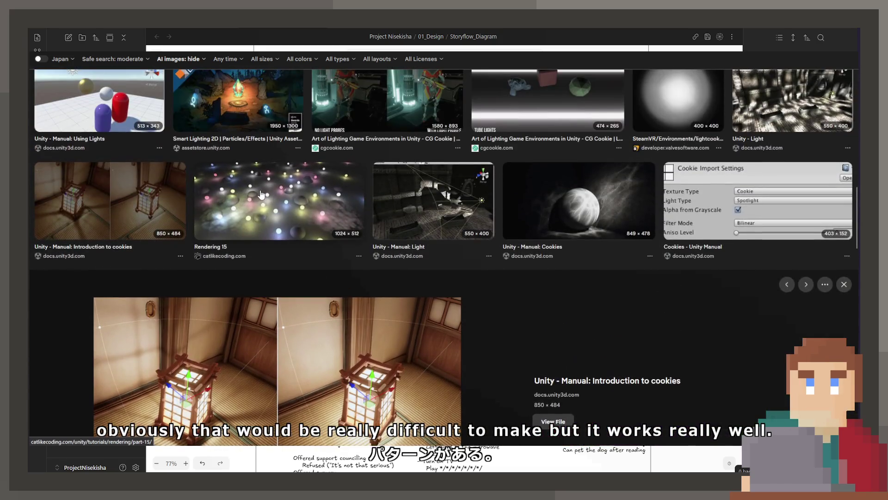
Preview the Rendering 15 glowing-dots image, then return to the cookies lantern image.
click(246, 195)
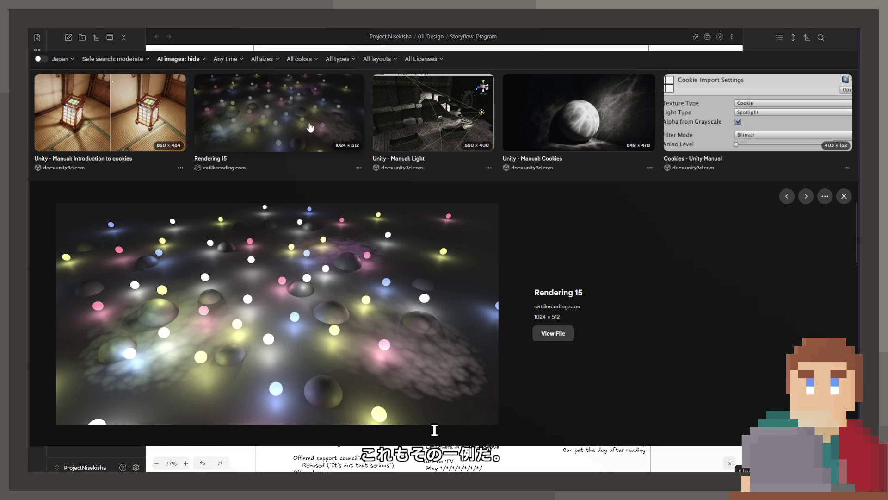
key(Left)
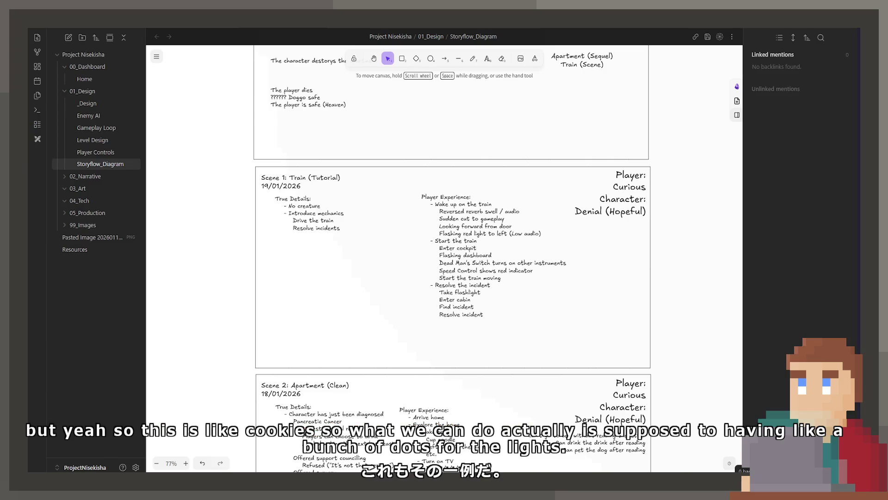
scroll(330, 243, up, 3)
scroll(329, 243, up, 3)
scroll(444, 257, up, 5)
scroll(488, 280, up, 3)
scroll(488, 280, up, 1)
scroll(487, 280, up, 3)
scroll(507, 259, up, 2)
Duplicate the pink square in the train car as a rounded yellow light marker.
click(664, 240)
alt+drag(666, 242, 632, 245)
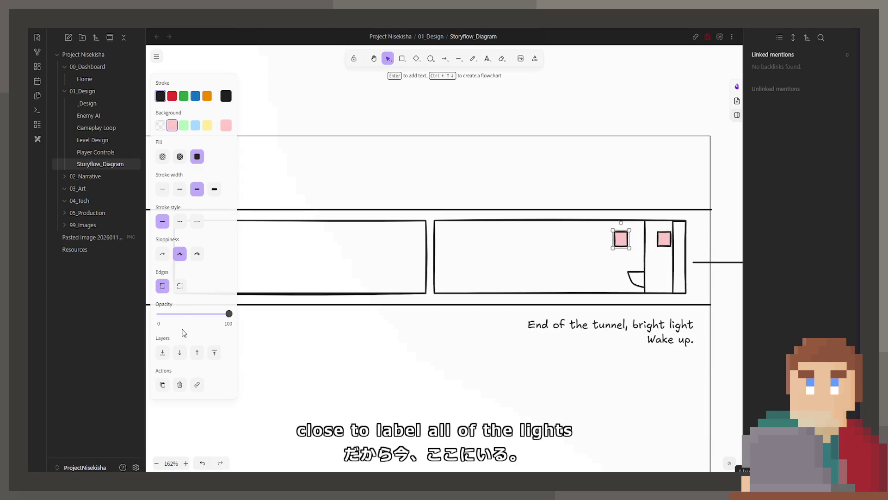
click(179, 285)
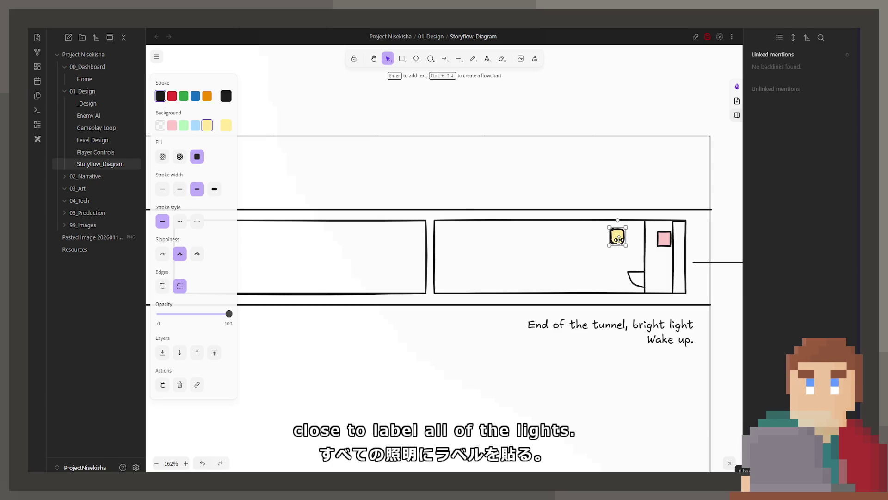
mouse_move(623, 248)
mouse_down()
mouse_move(621, 272)
mouse_move(619, 254)
mouse_move(473, 253)
mouse_up()
key(ctrl+z)
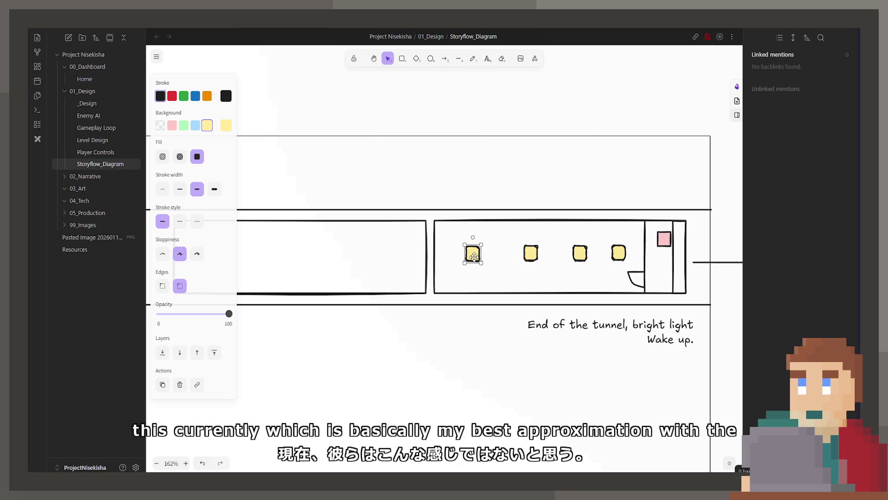
Add more yellow marker copies, remove one extra, and duplicate the thin yellow light bar.
drag(532, 255, 522, 253)
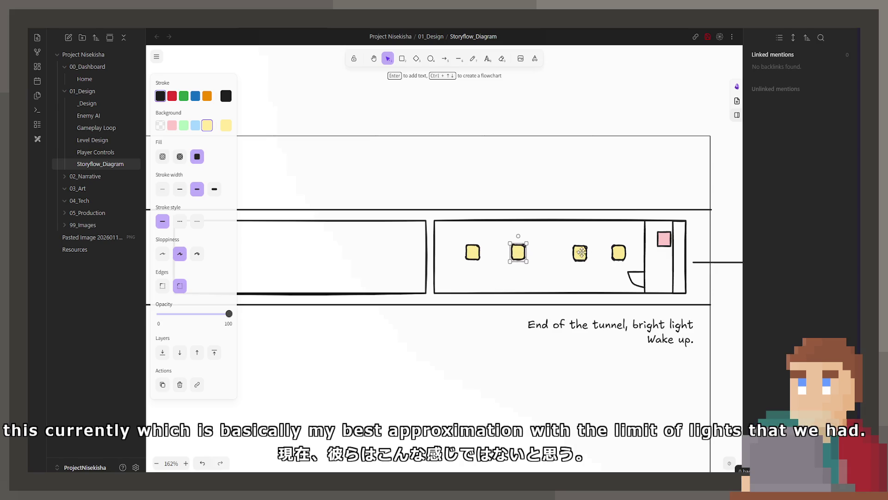
mouse_move(619, 249)
mouse_down()
mouse_move(577, 253)
mouse_move(615, 235)
mouse_move(616, 269)
mouse_move(636, 266)
mouse_move(588, 266)
mouse_move(620, 266)
mouse_up()
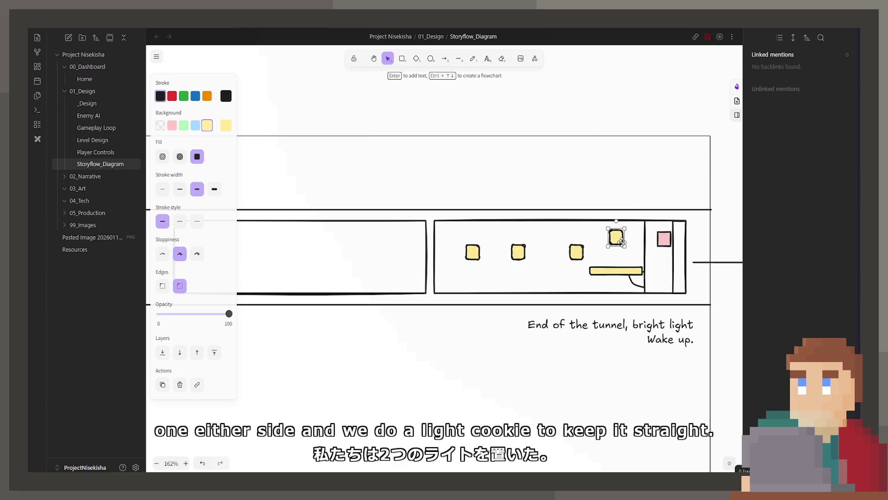
key(Delete)
click(615, 272)
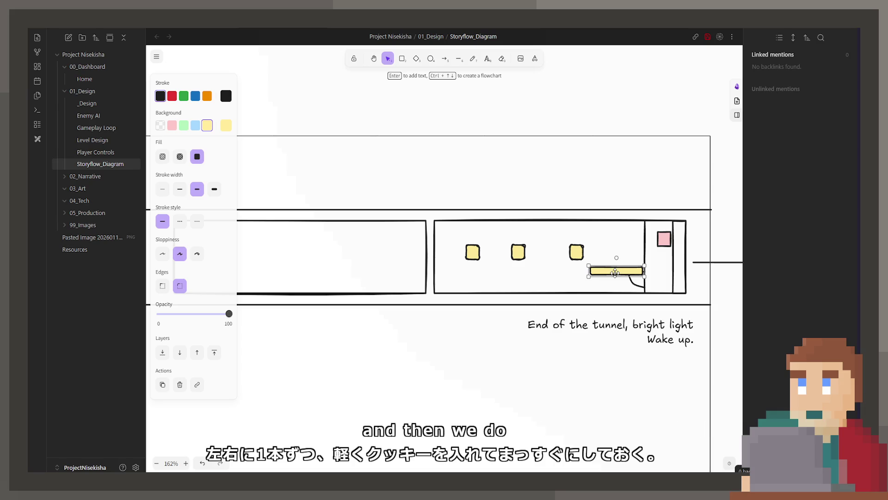
mouse_move(615, 276)
alt+mouse_down()
mouse_move(617, 234)
mouse_move(629, 276)
alt+mouse_up()
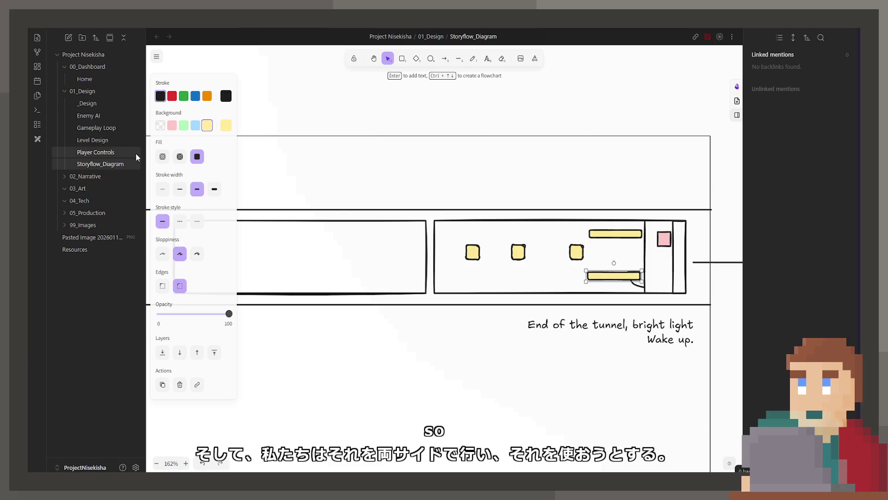
Try a yellow circular light sent behind the upper bar, then delete it.
click(431, 59)
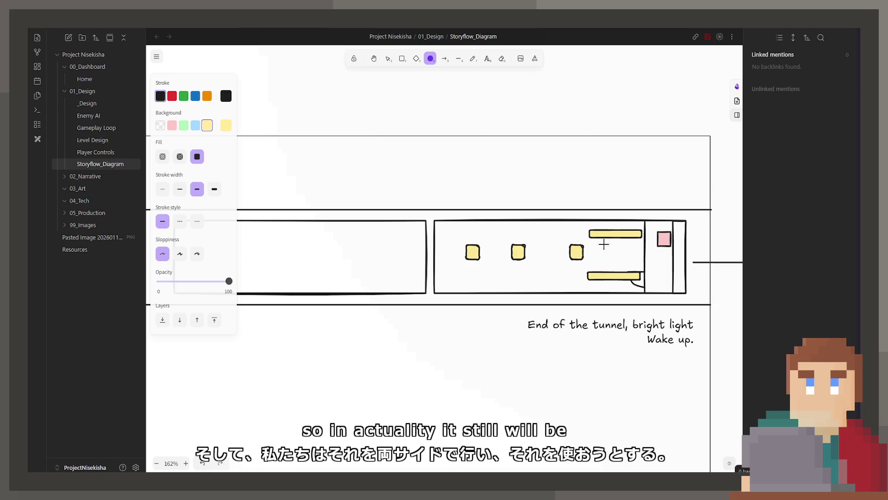
mouse_move(591, 207)
mouse_down()
mouse_move(646, 262)
mouse_move(623, 254)
mouse_up()
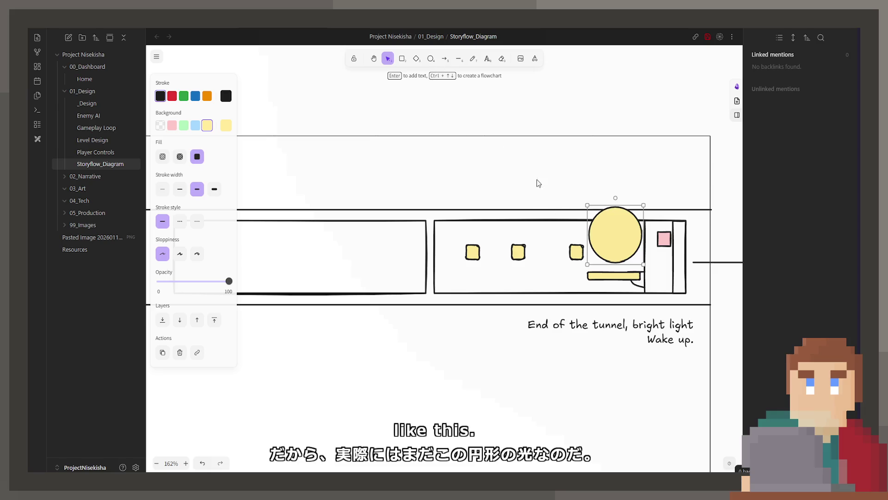
right_click(614, 232)
click(648, 326)
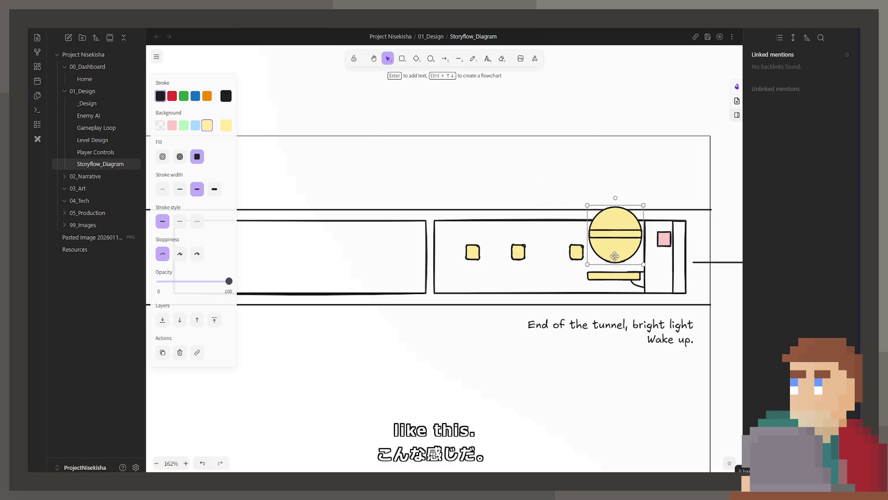
drag(613, 239, 615, 234)
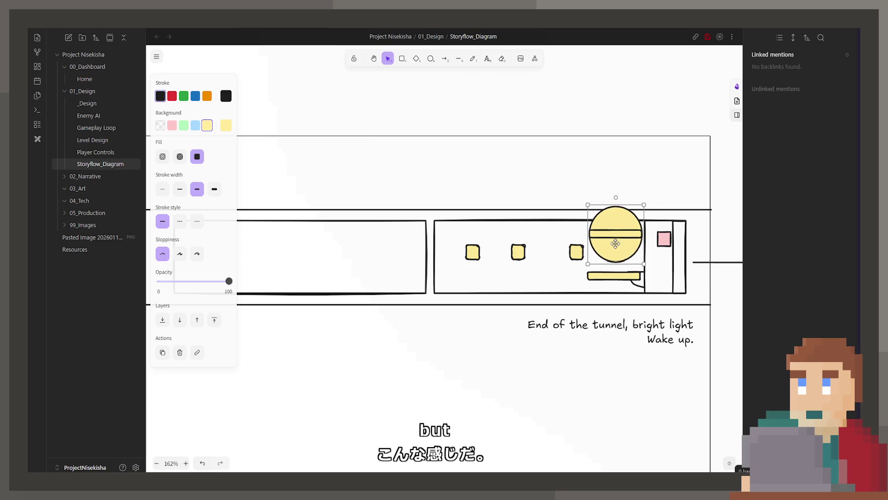
click(615, 234)
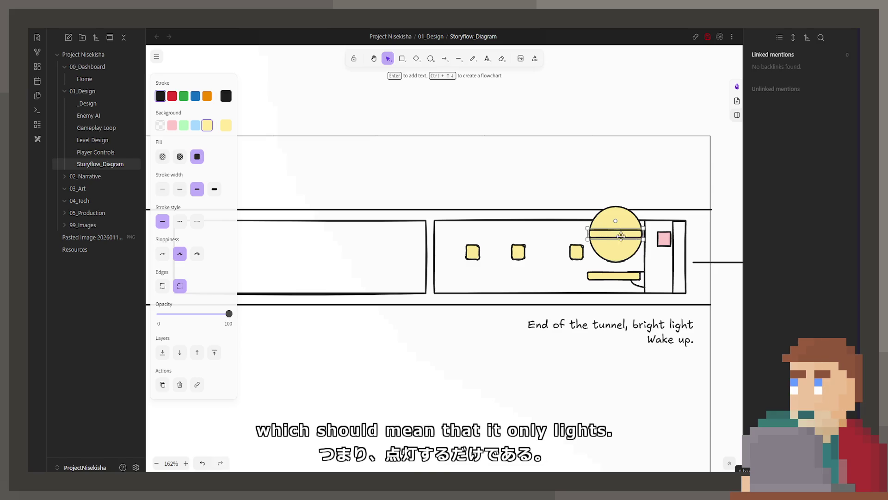
click(601, 248)
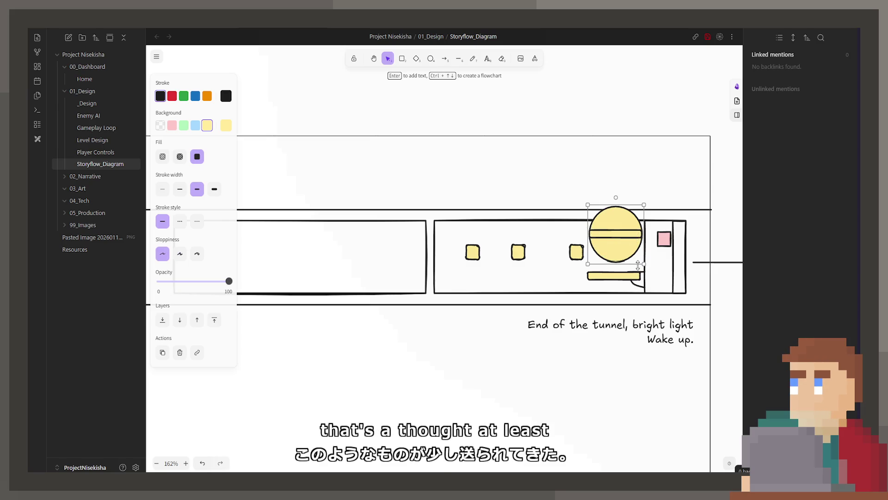
key(Delete)
Delete the lower yellow bar and the extra markers, leaving a single yellow square.
click(579, 252)
key(Delete)
click(611, 275)
key(Delete)
click(518, 251)
key(Delete)
click(473, 252)
key(Delete)
ctrl+scroll(563, 293, down, 5)
ctrl+scroll(562, 293, down, 3)
scroll(486, 277, down, 5)
scroll(472, 250, down, 5)
scroll(461, 234, down, 3)
scroll(461, 235, down, 3)
scroll(460, 234, down, 3)
ctrl+scroll(465, 278, up, 3)
Add incident-resolution lines under Resolve the incident in the Player Experience list.
double_click(470, 303)
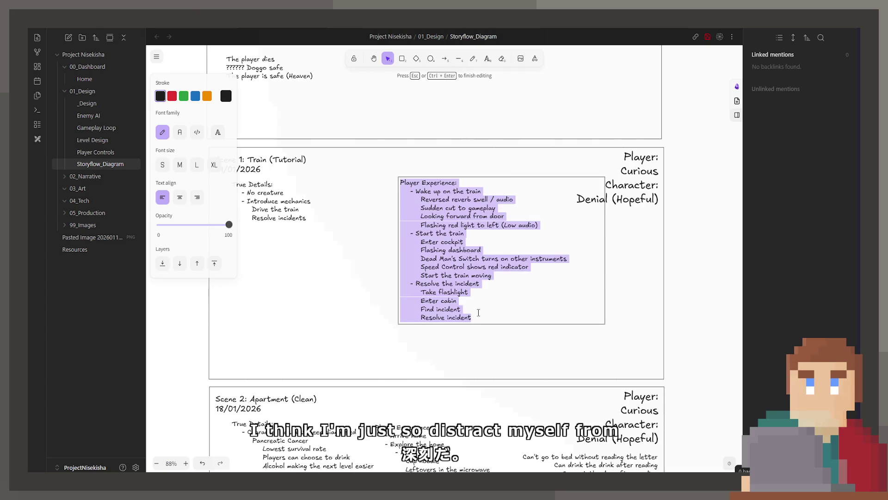
click(482, 301)
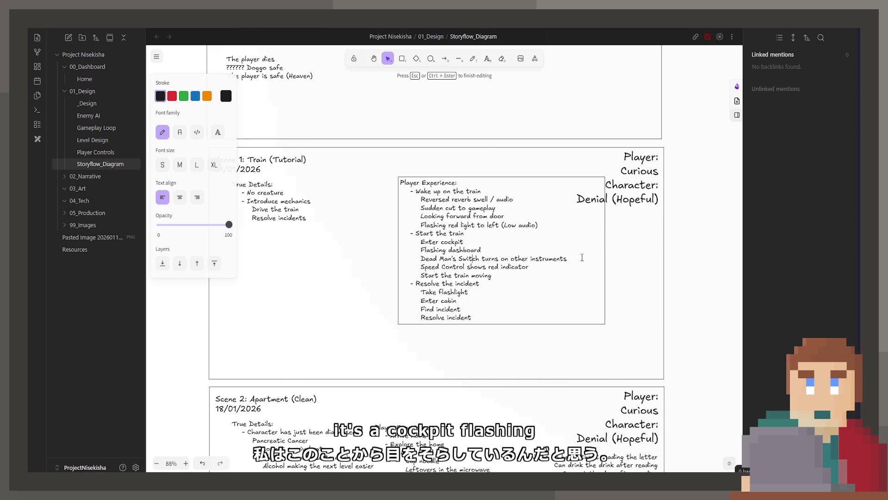
click(497, 290)
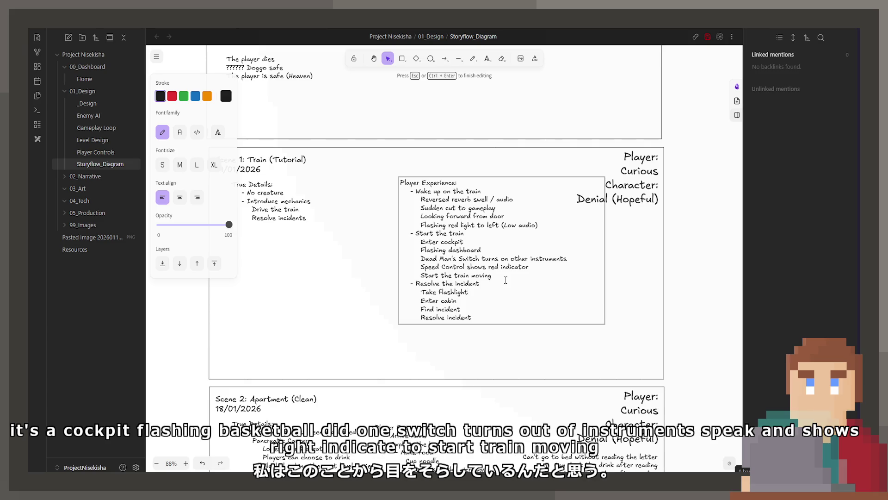
click(504, 280)
key(Return)
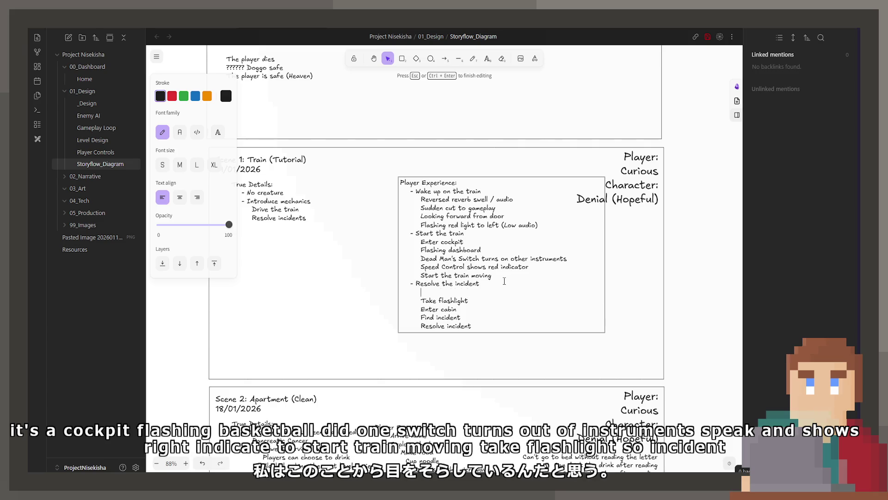
text(How do we communicate this ind)
text(cident?)
key(Return)
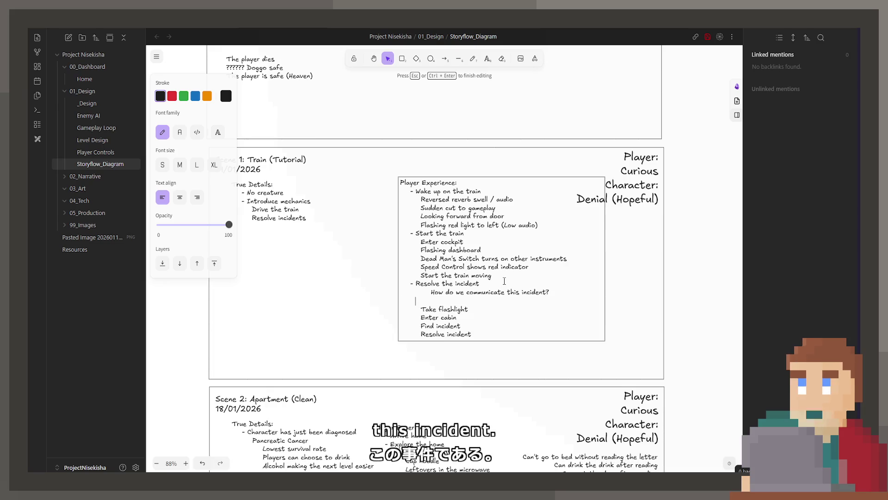
key(BackSpace)
Add an indented bullet under Take flashlight and start a new line below Resolve incident.
key(Down)
key(Return)
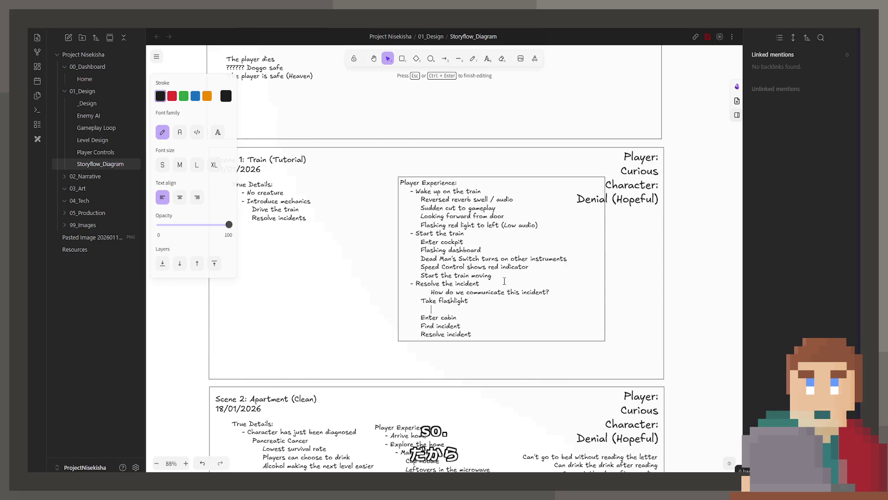
key(Tab)
text(It)
key(BackSpace)
key(BackSpace)
text("I)
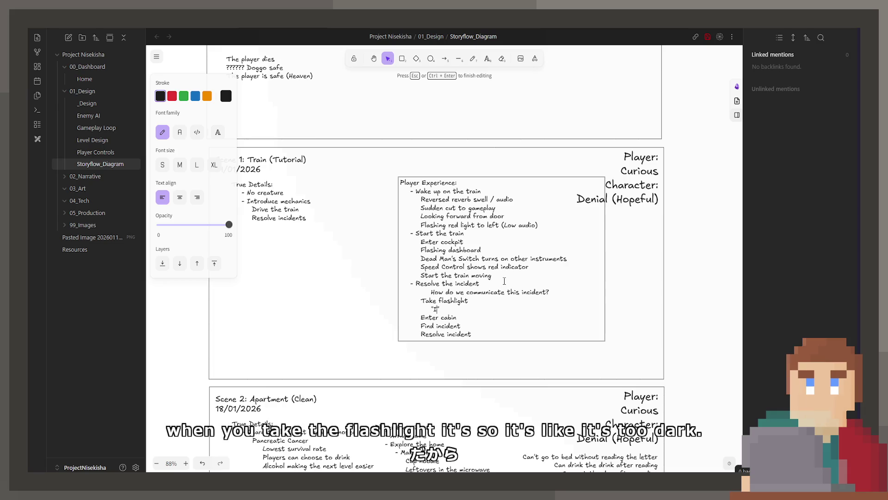
text(t's too dark to go out")
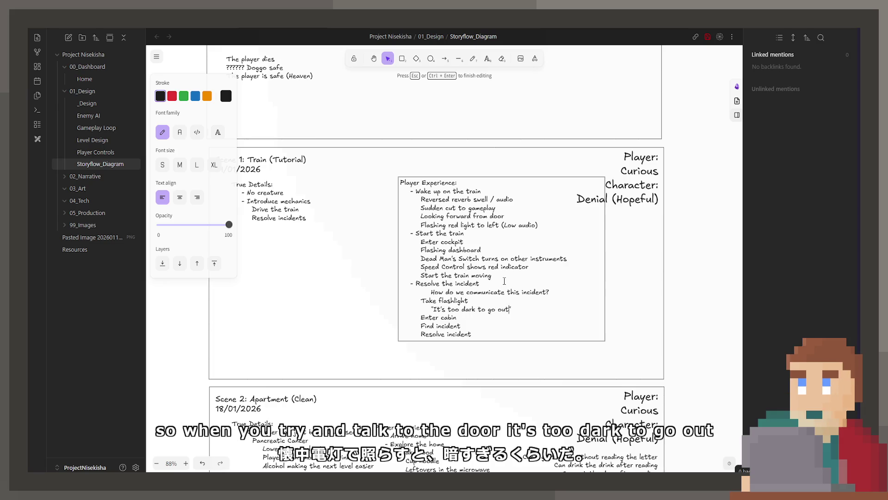
key(Down)
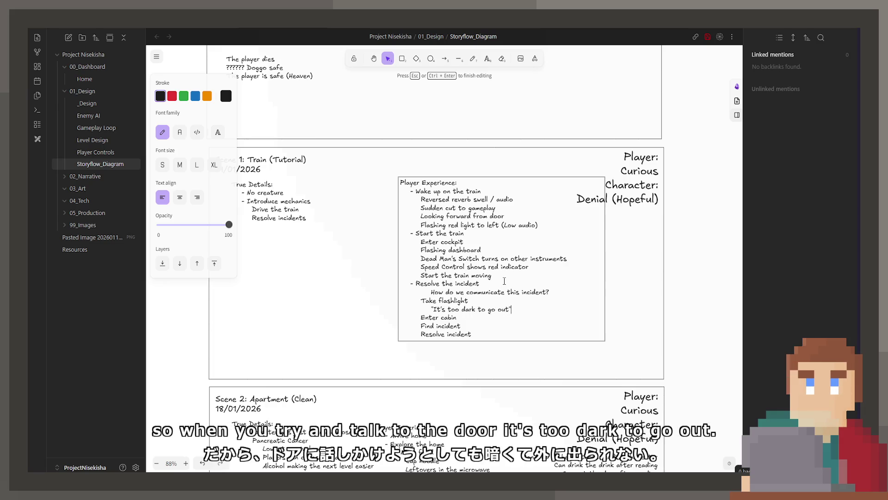
key(Down)
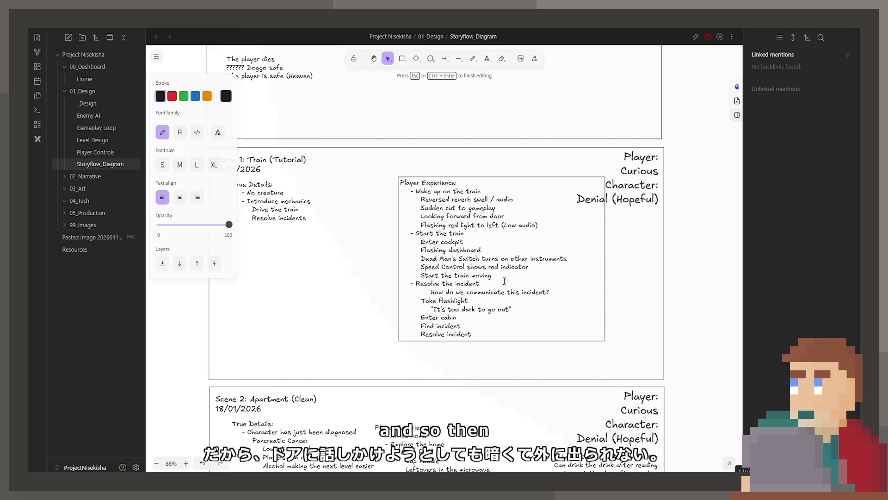
key(Down)
key(Down)
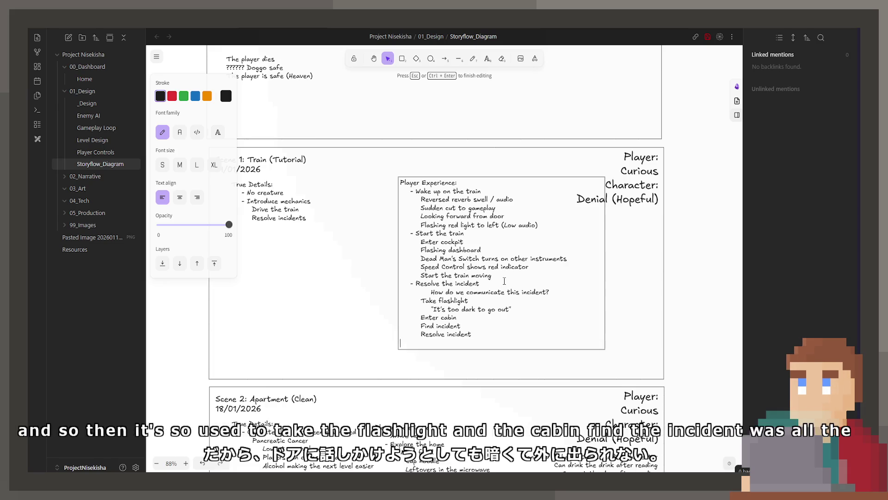
key(Return)
text(-)
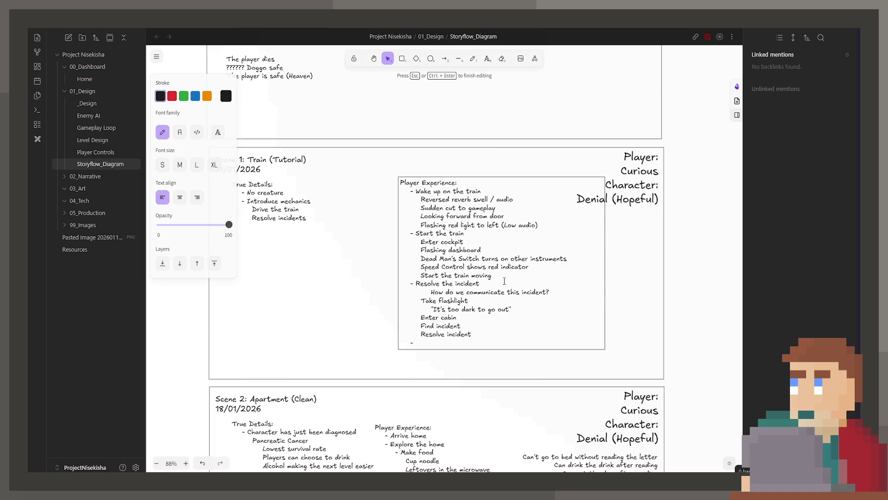
text(Return to cabin)
Finish the list with Return to cabin and End of Tunnel, then stop editing.
key(Return)
text(- )
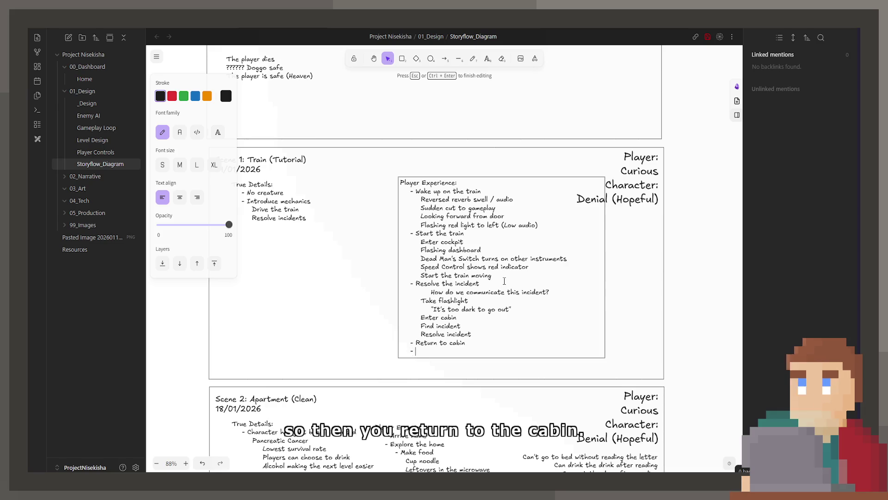
text(End of Tunnel)
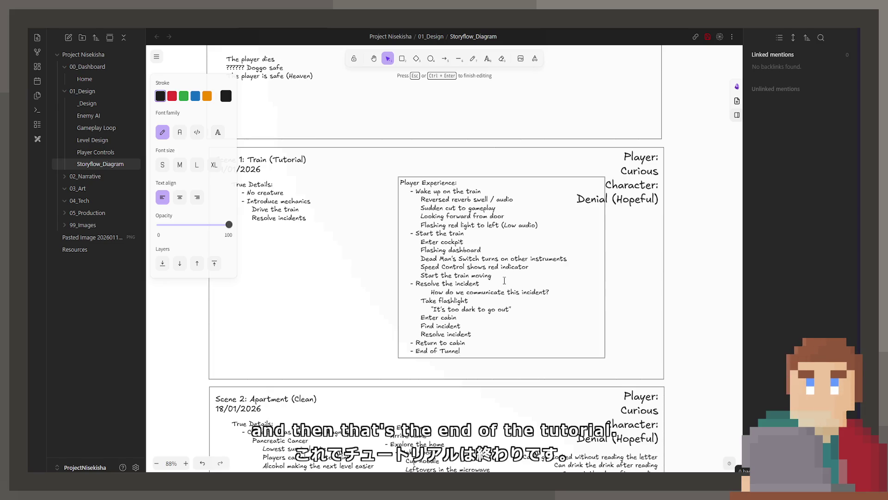
click(648, 243)
In Scene 2's Player Experience, rename the first bullet from Arrive home to Wake up.
drag(415, 229, 440, 168)
scroll(440, 169, down, 3)
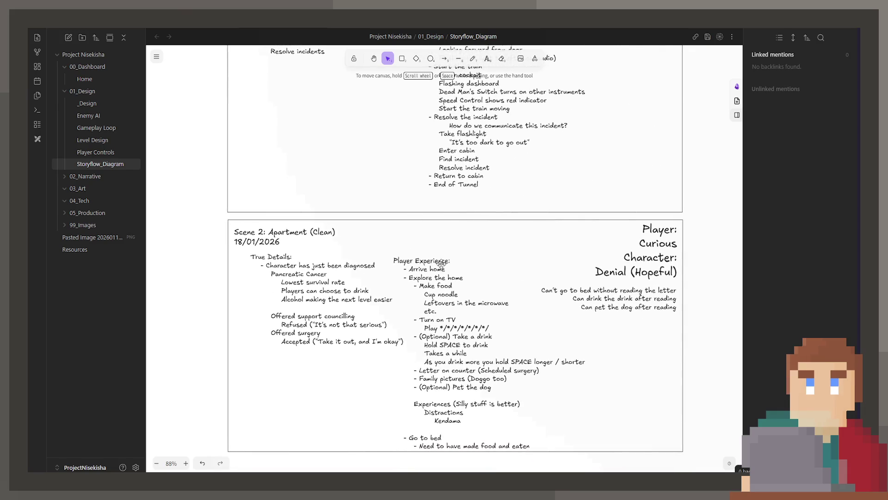
click(461, 293)
double_click(460, 293)
click(453, 303)
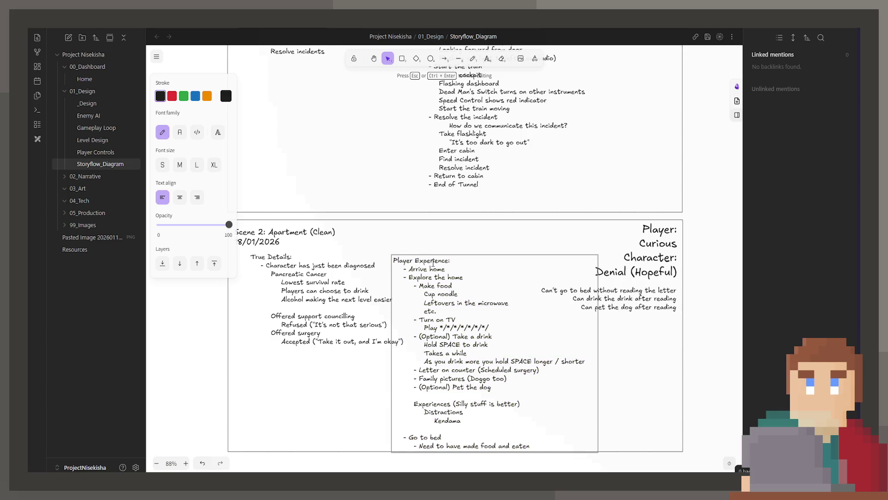
drag(409, 268, 446, 269)
text(Wka)
key(BackSpace)
key(BackSpace)
text(ake up)
Drop the Make food lines and add Main: and Optional: objective headings.
drag(438, 311, 420, 285)
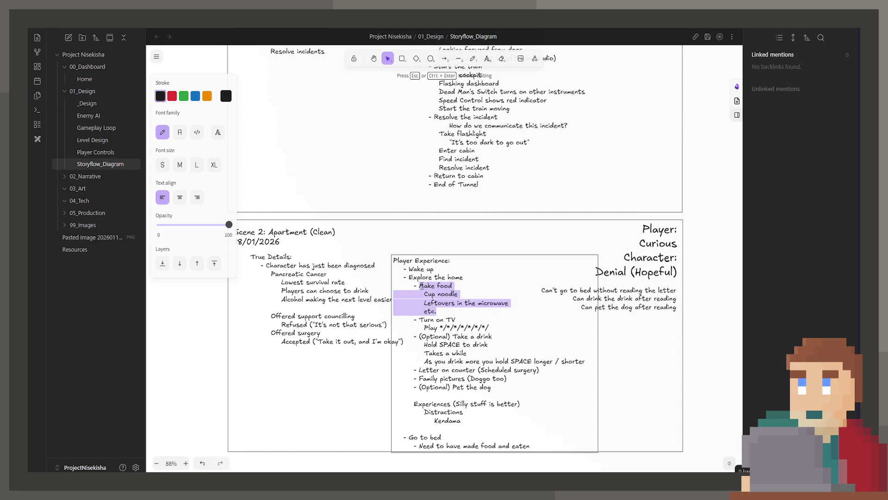
key(BackSpace)
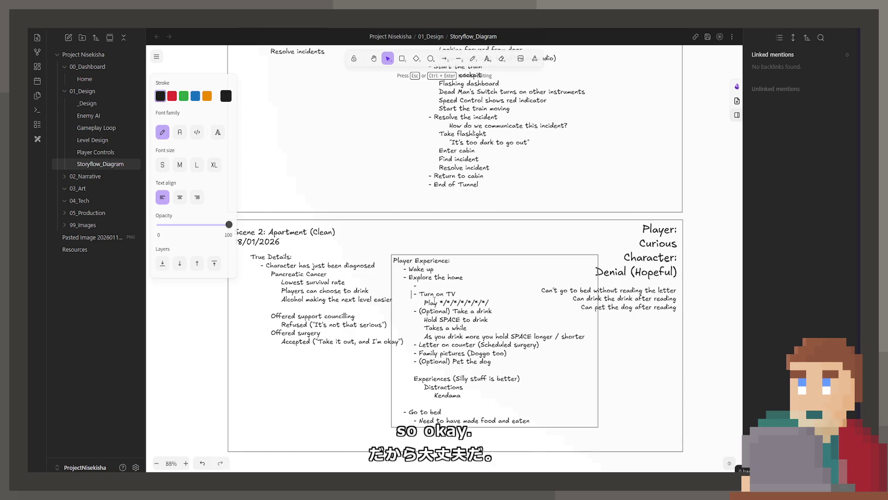
key(Up)
key(Return)
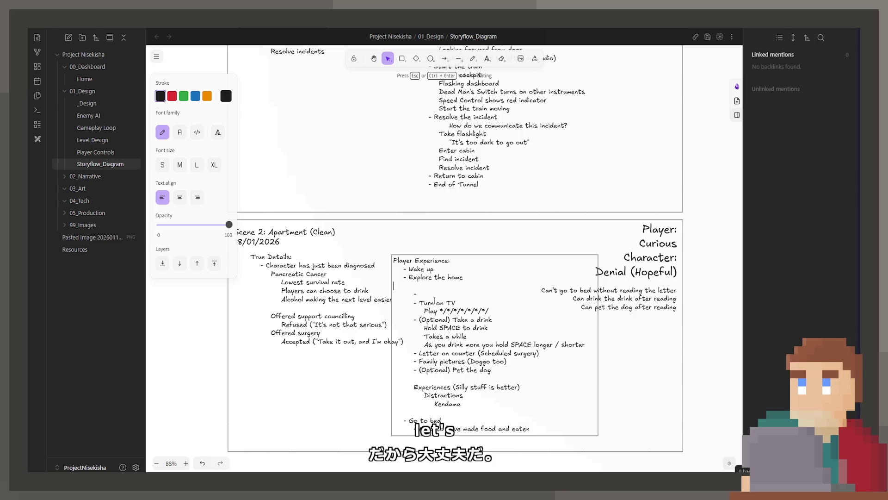
text(Main:)
key(Down)
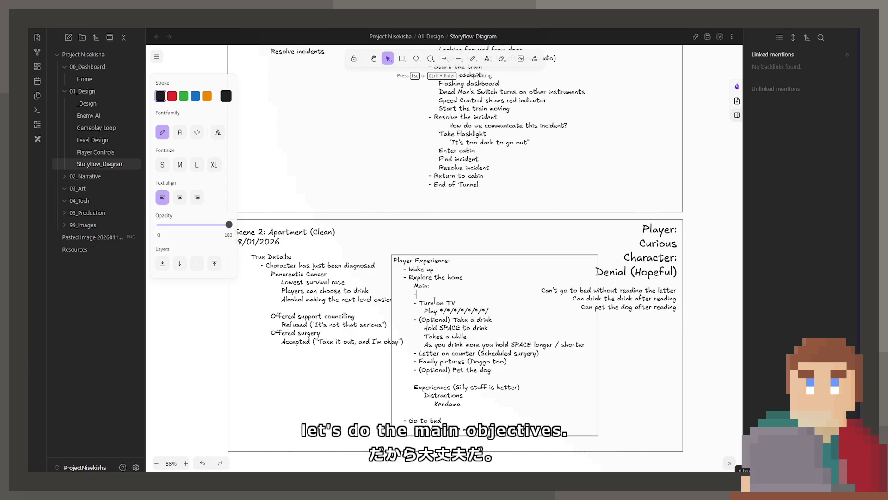
key(Left)
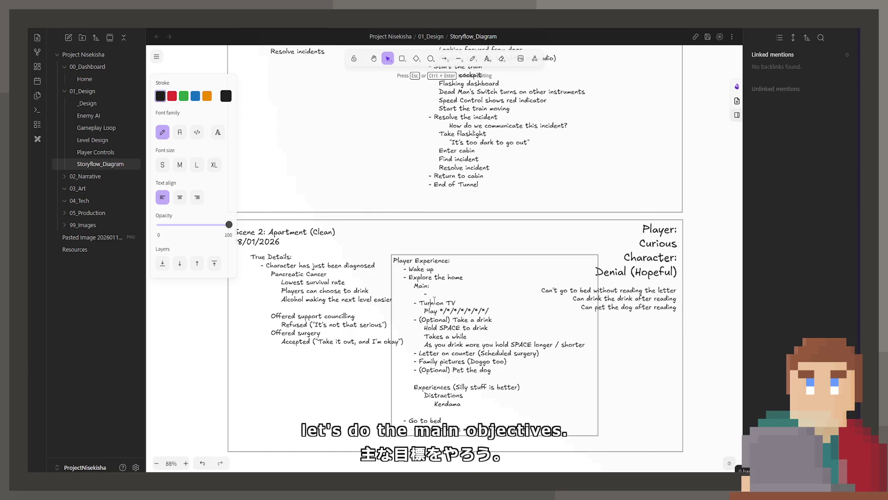
key(Return)
key(Return)
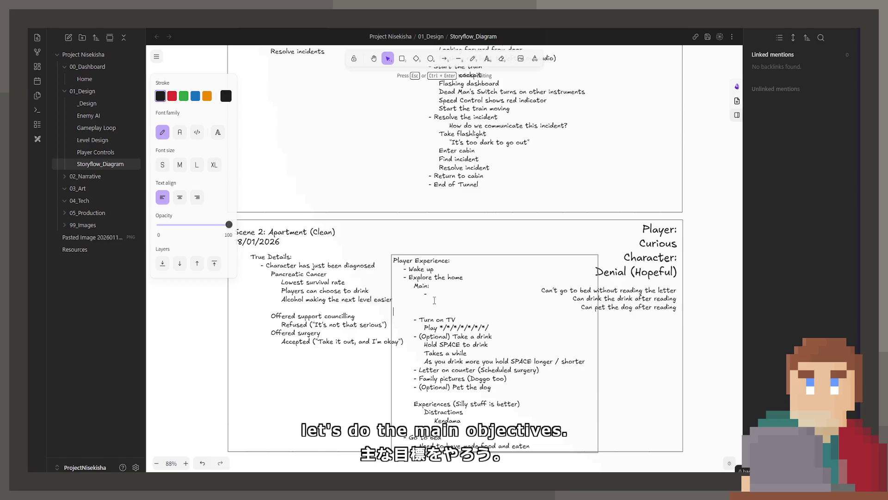
text(Optional:)
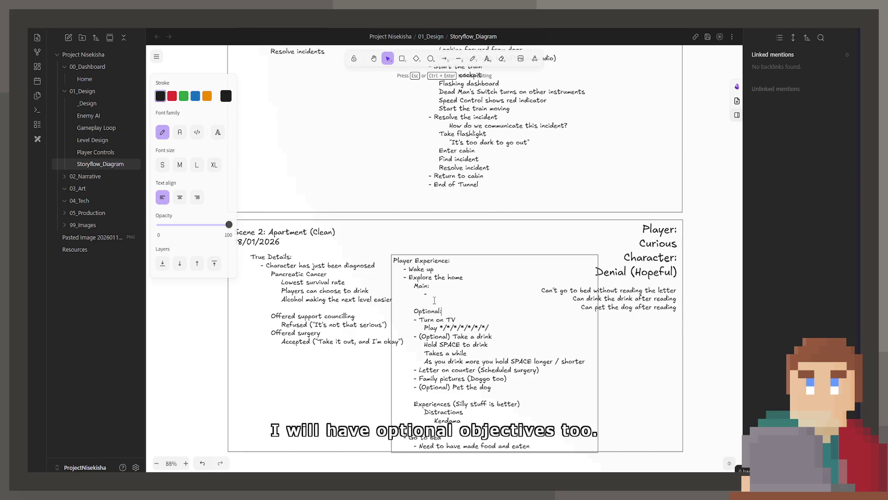
Select the closing Go to bed lines at the end of the list.
mouse_move(543, 443)
mouse_down()
mouse_move(417, 431)
mouse_move(395, 412)
mouse_up()
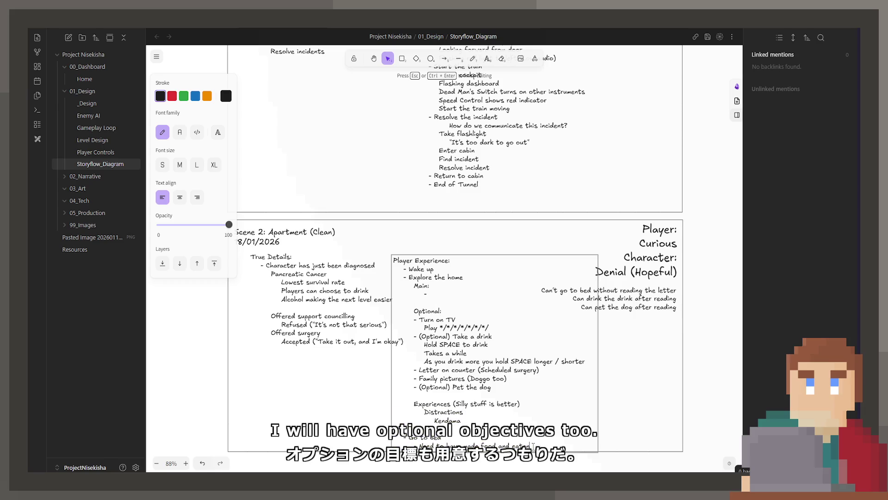
drag(534, 445, 413, 402)
drag(535, 445, 392, 436)
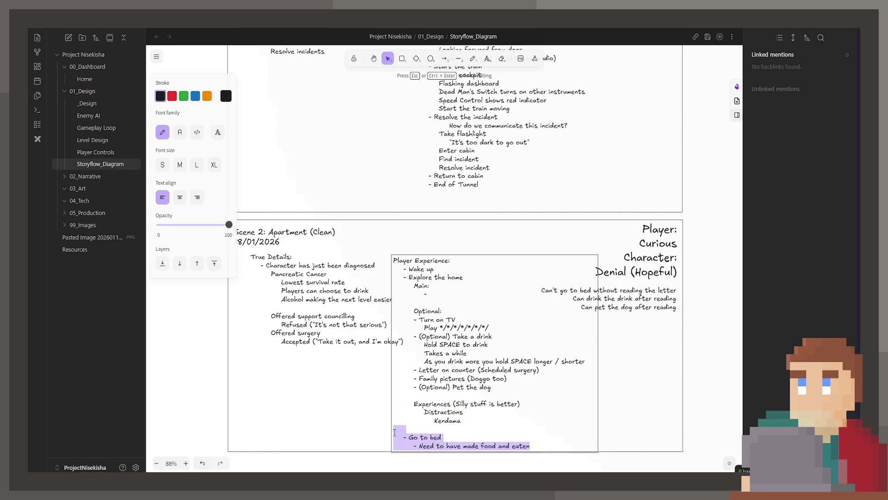
Delete the Go to bed and food-requirement lines and finish editing.
key(BackSpace)
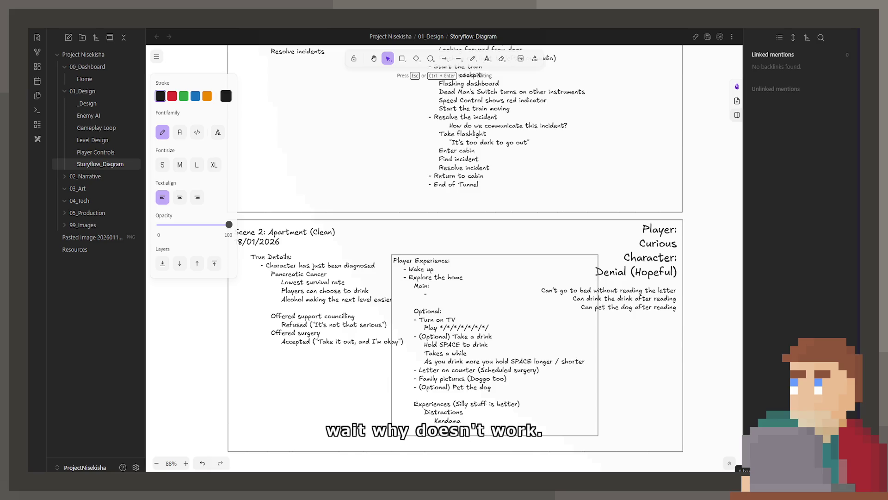
key(Escape)
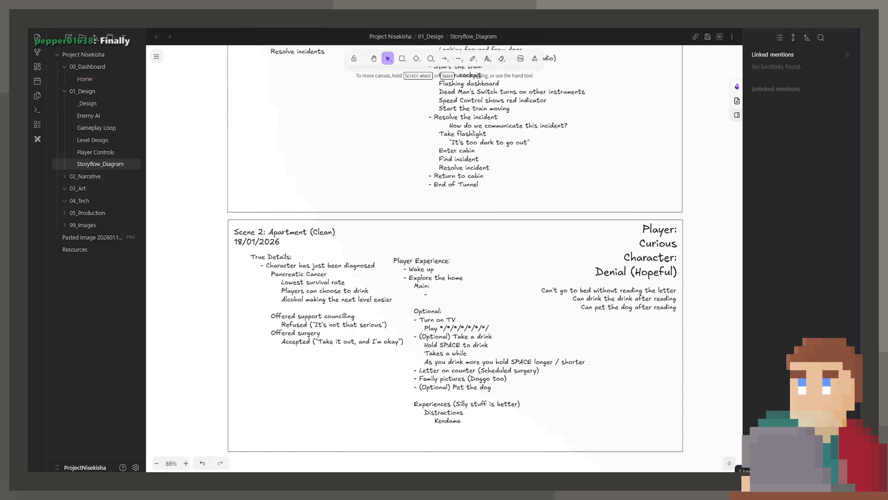
Select the Scene 2 Player Experience text block with its Main, Optional and Experiences sections.
click(456, 298)
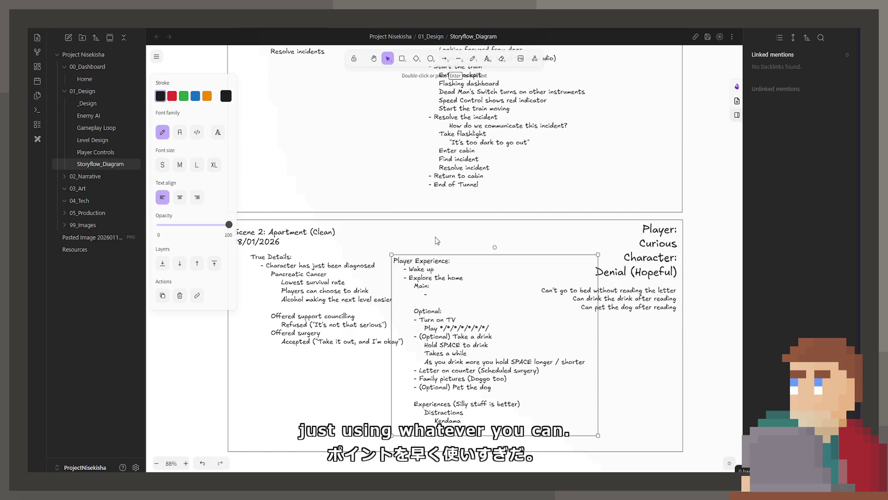
Fill the Main beat with 'Read letter in drawer (Scheduled Surgery)'.
double_click(458, 291)
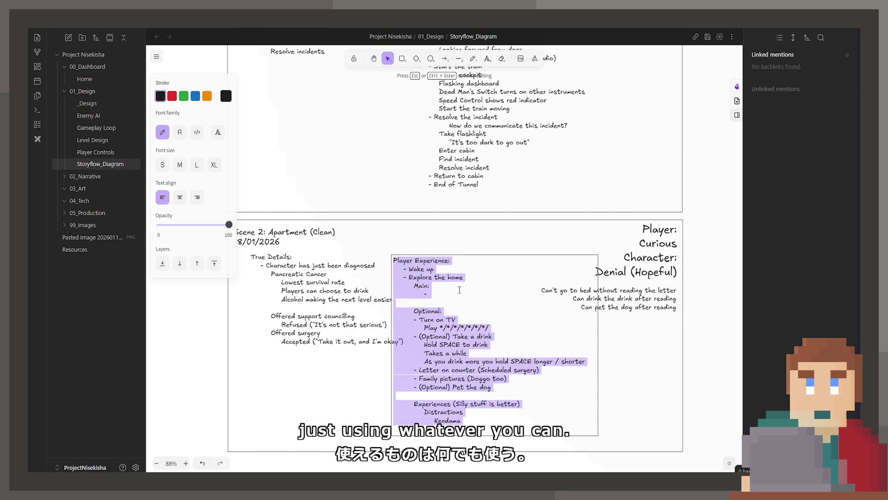
click(461, 295)
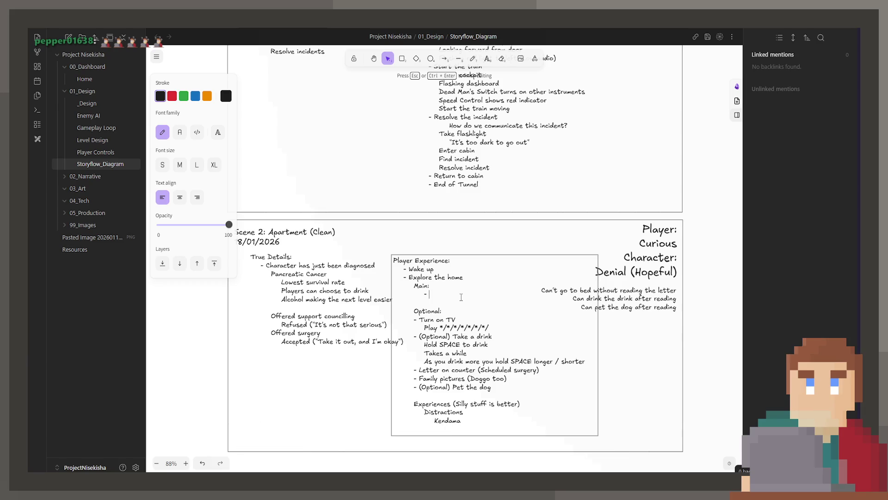
text(Read letter in D)
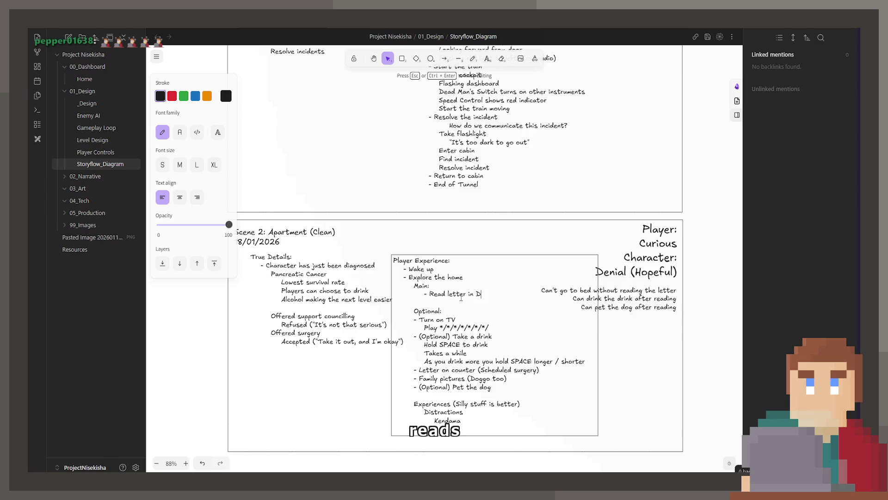
text(rawer *()
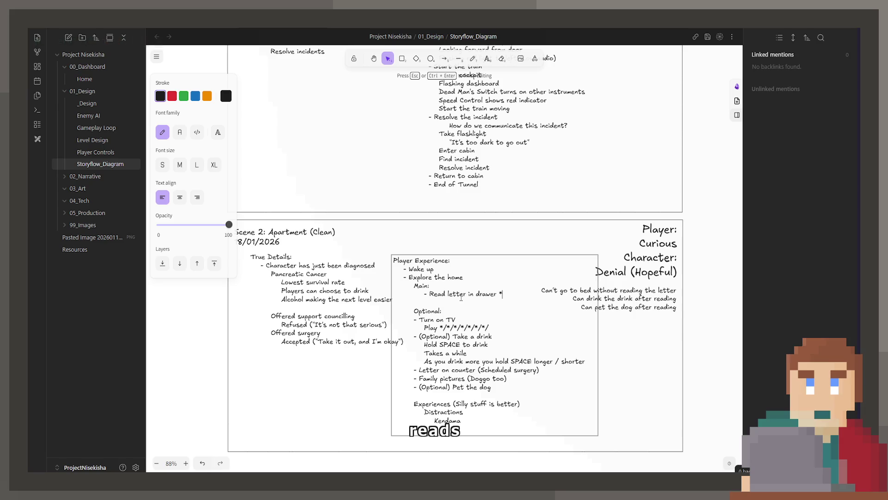
key(BackSpace)
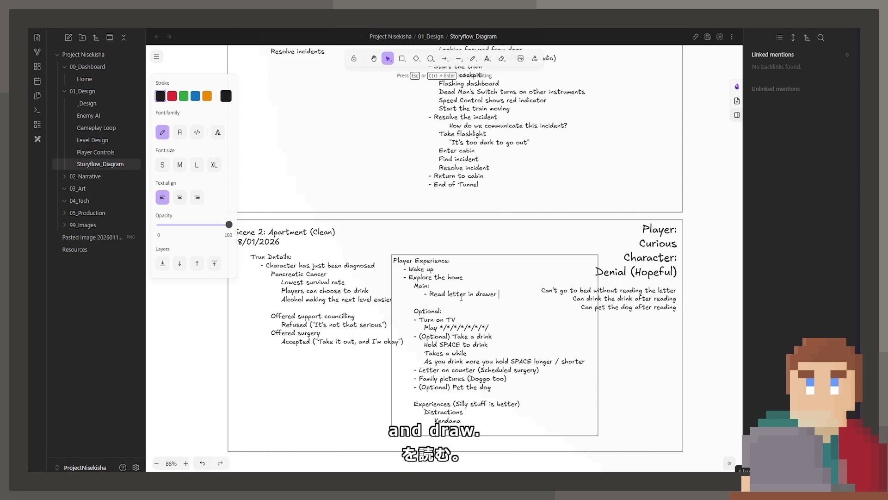
text((Scheduled )
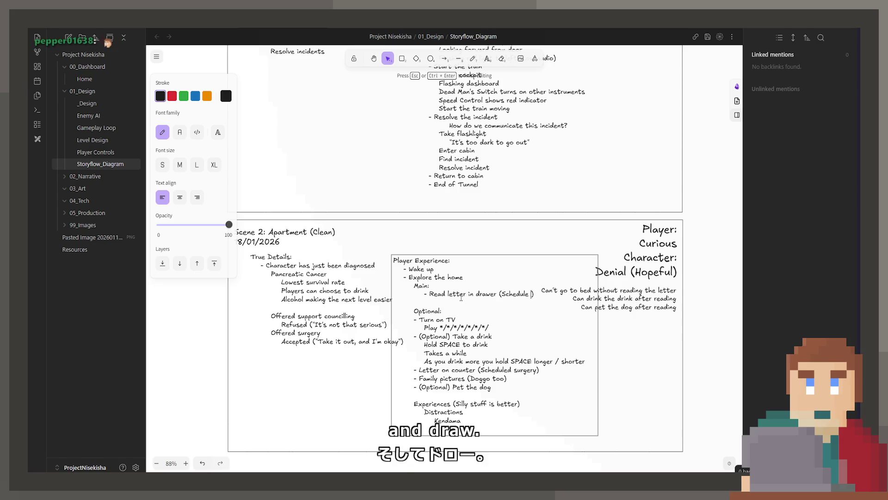
text(Surgery)
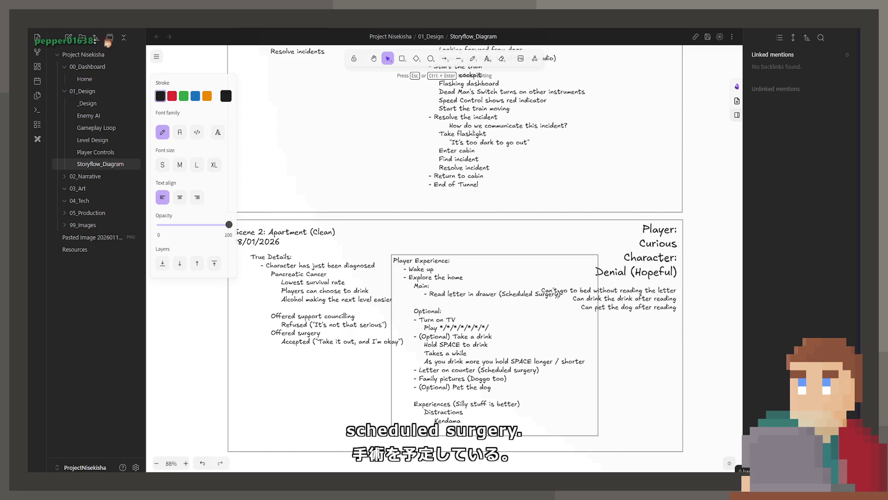
key(Escape)
Add 'Choice: Take a drink' under the main beat and cut the four optional drink detail lines.
drag(563, 302, 561, 308)
double_click(564, 306)
click(514, 312)
double_click(515, 311)
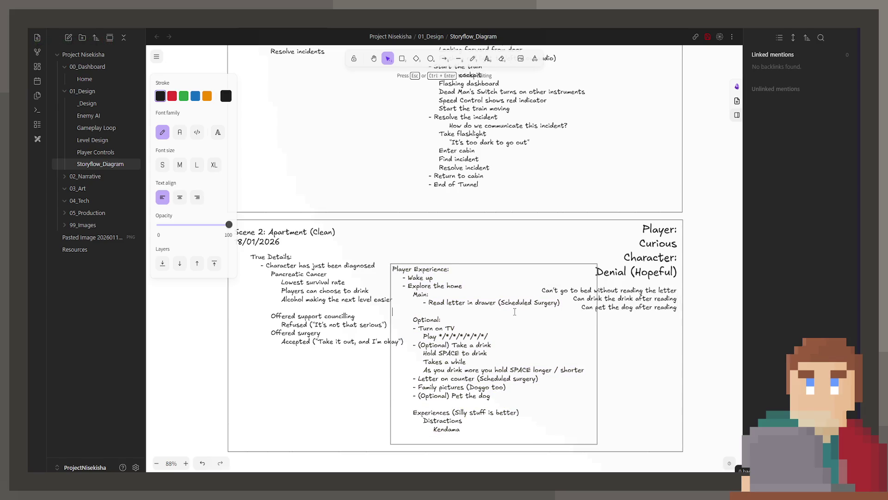
text(Choice:)
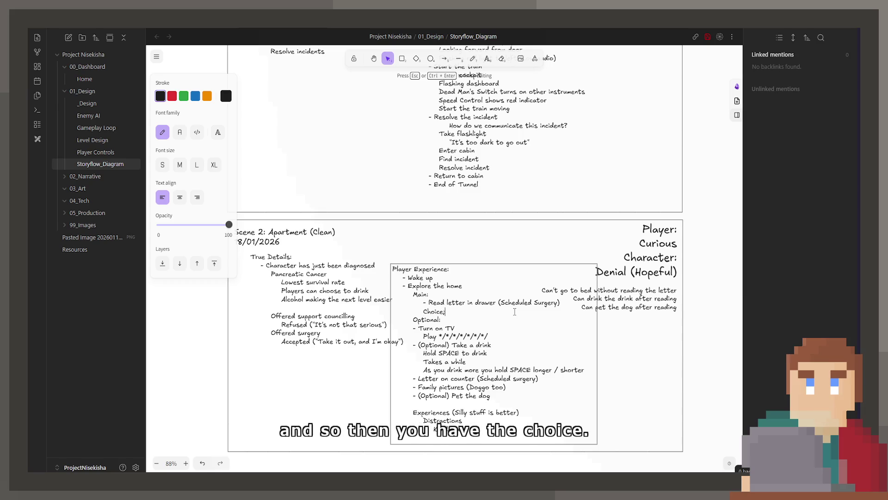
text(:)
key(Return)
text(- Ta)
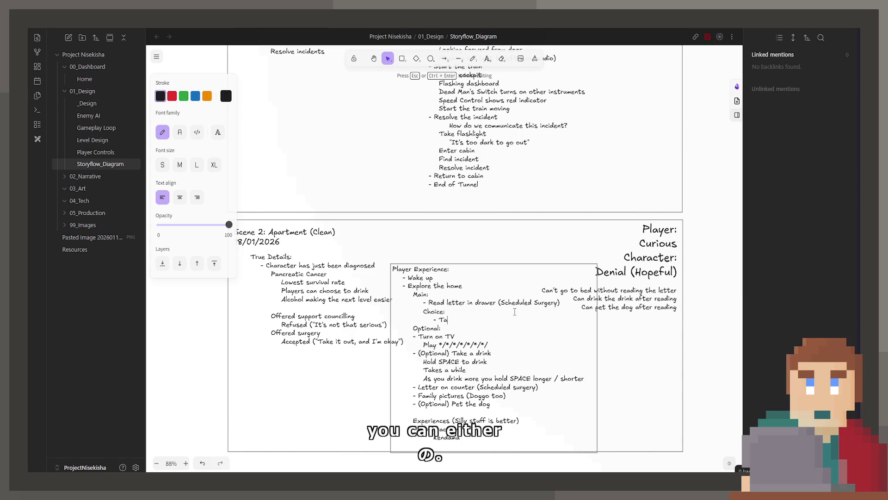
text(ke a drink)
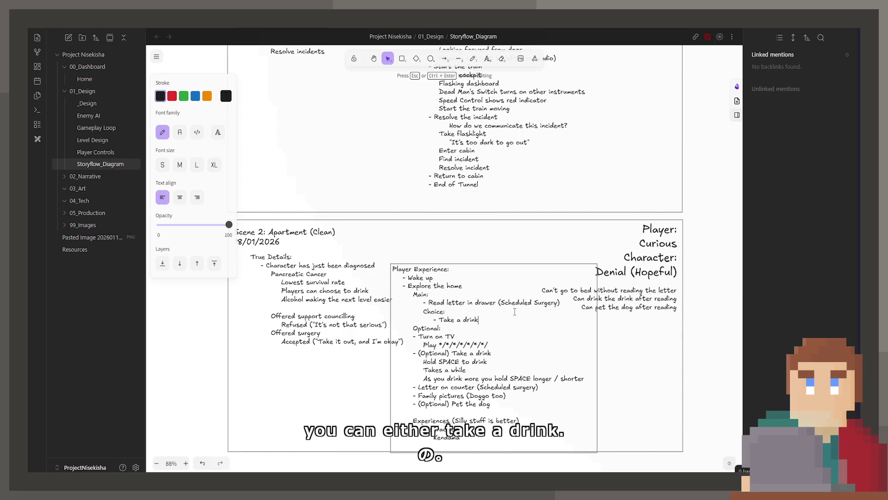
drag(589, 387, 372, 365)
key(ctrl+c)
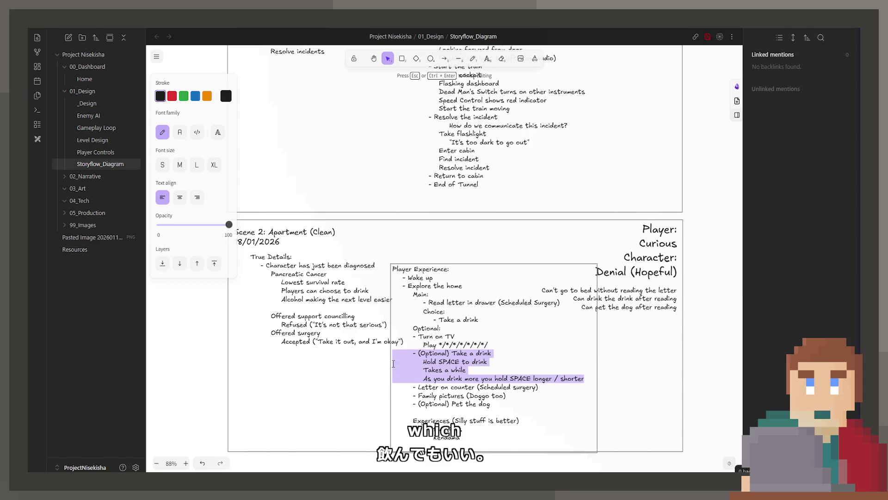
key(BackSpace)
Paste the Hold SPACE drink details under 'Take a drink' and indent them as sub-lines.
click(532, 318)
key(Return)
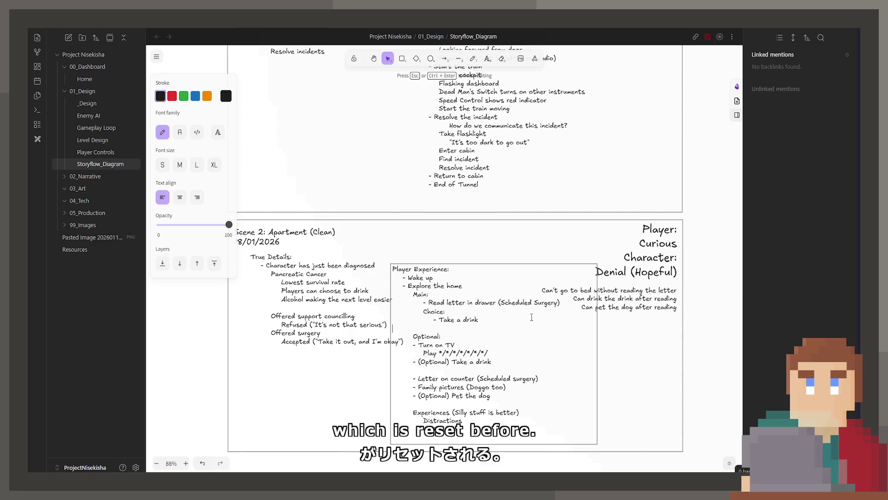
key(ctrl+v)
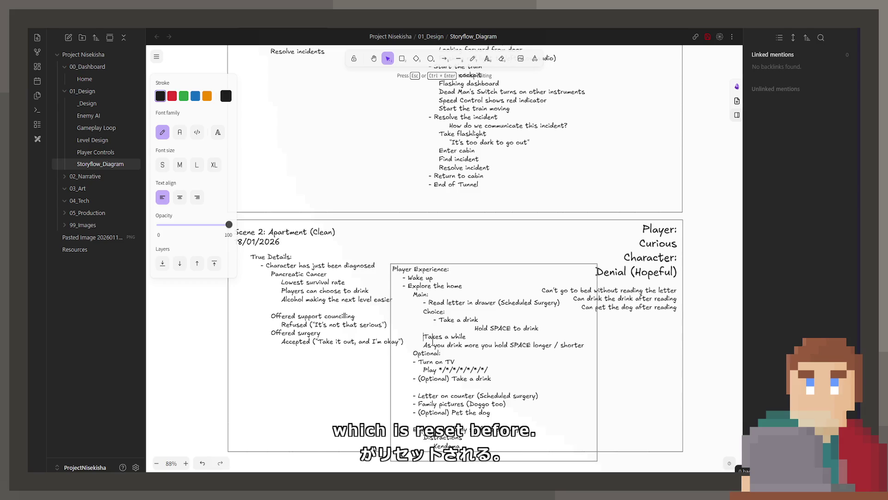
key(Tab)
key(Tab)
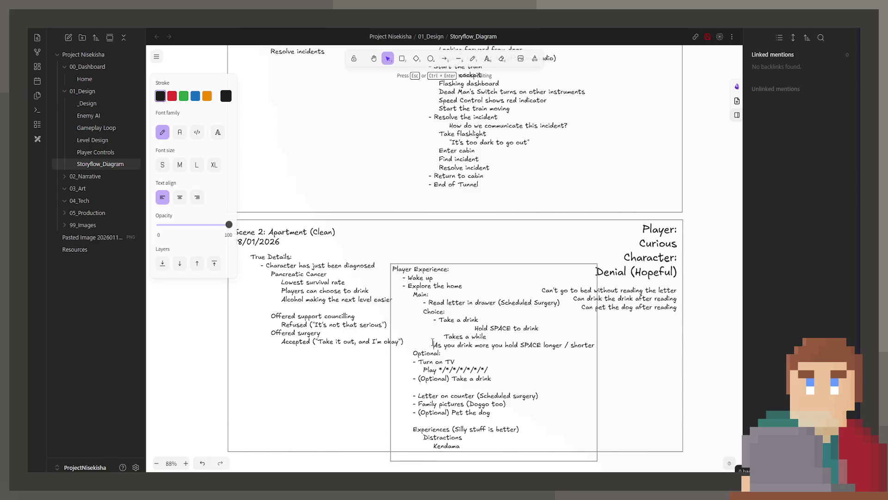
key(Up)
key(Up)
key(shift+Tab)
key(shift+Tab)
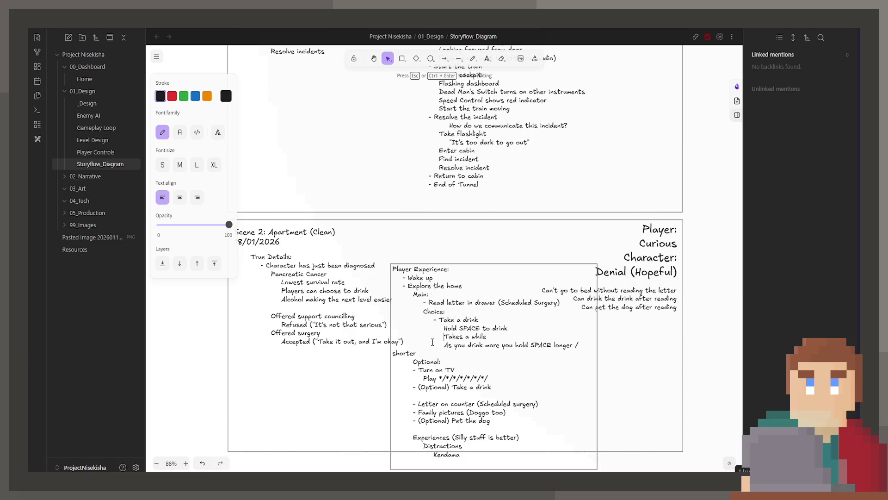
Widen the text box and add the choices 'Go to bed' and '(Not Shown) Pet the dog.'.
click(618, 395)
click(587, 384)
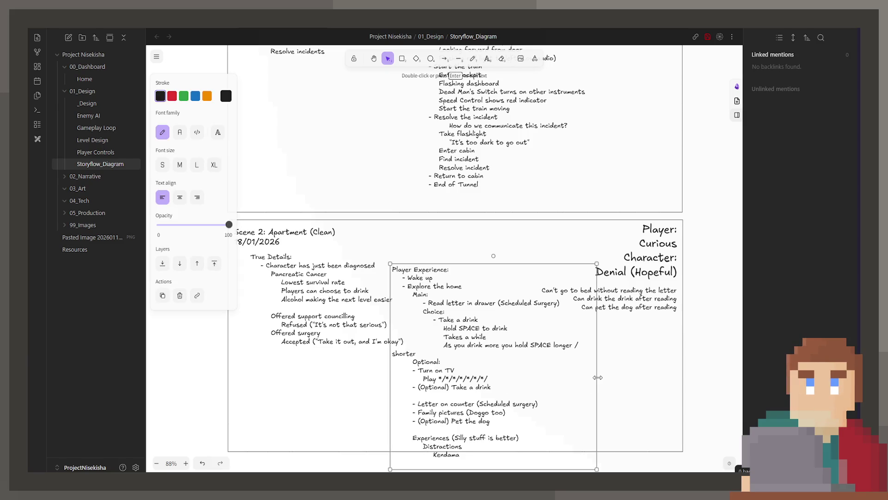
drag(598, 377, 611, 376)
double_click(490, 362)
click(598, 351)
key(Up)
key(End)
key(Return)
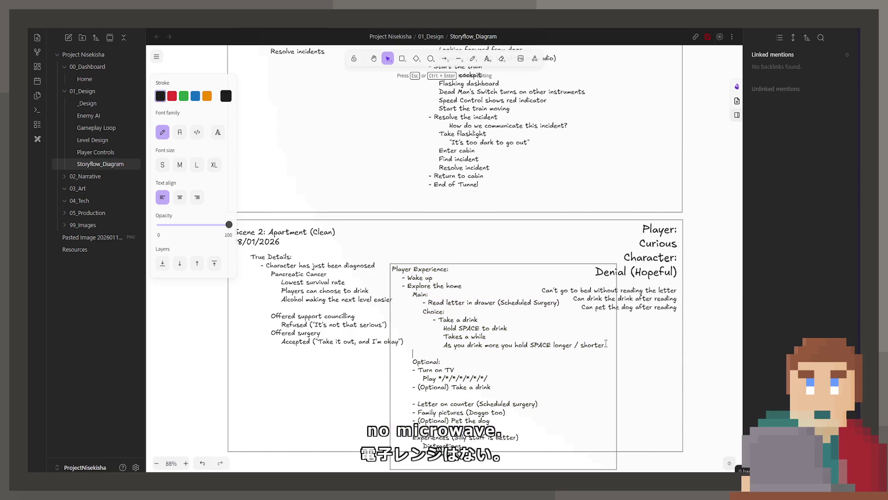
text(- Go)
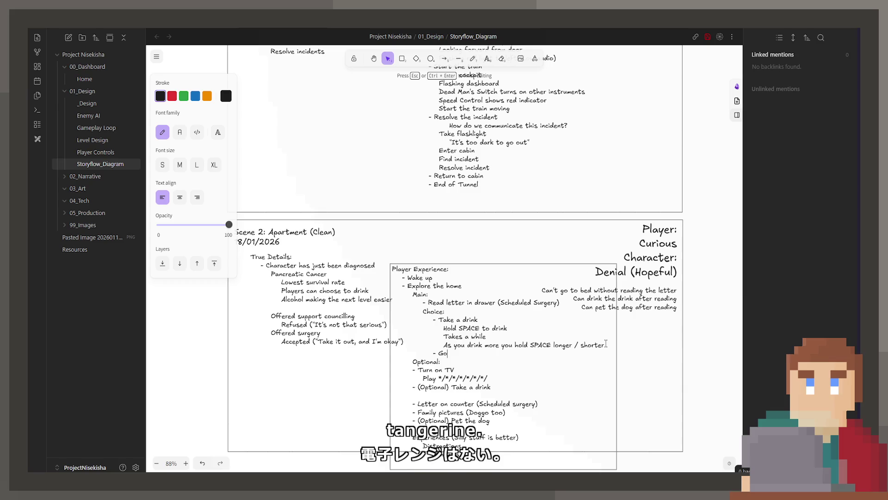
text( to bed)
key(Return)
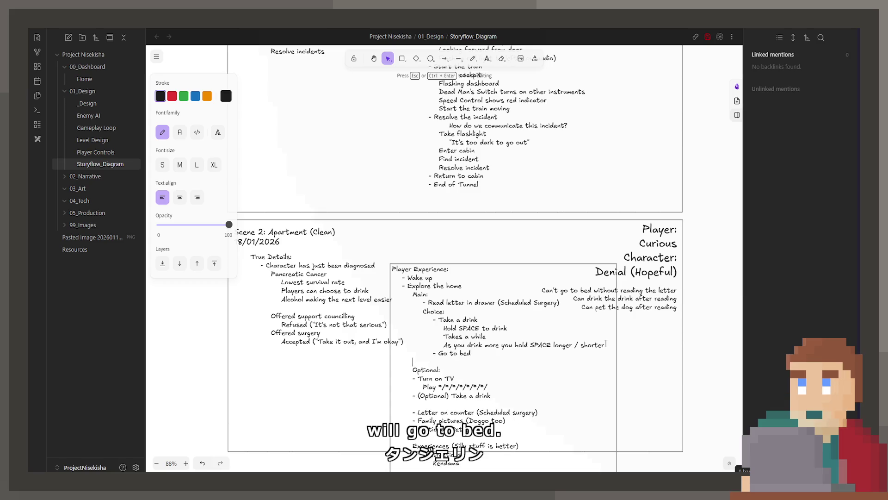
text(- ())
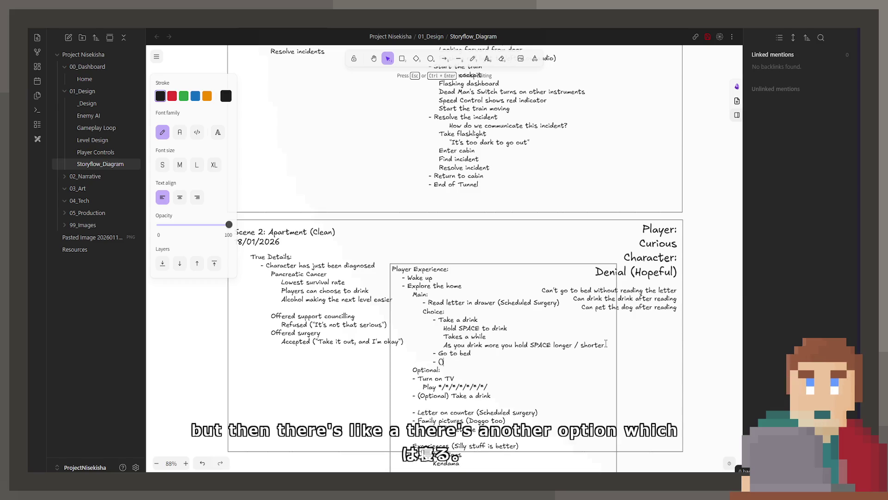
text(Not Shown)
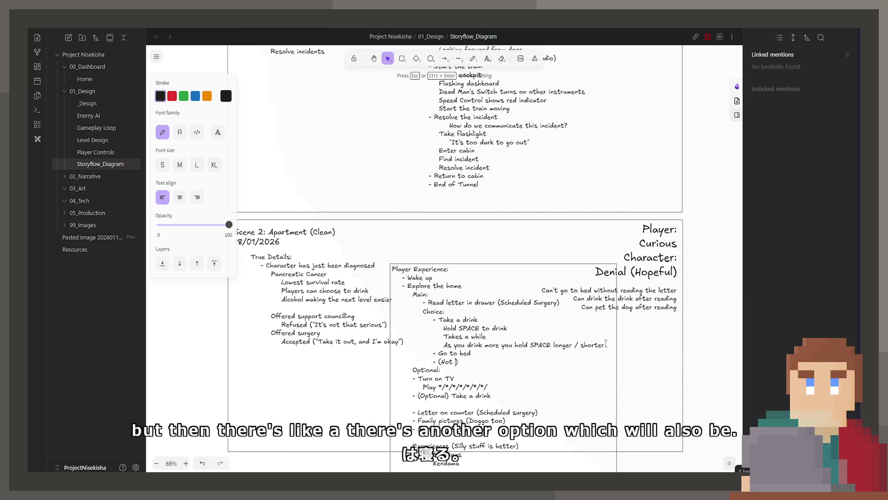
text( Per )
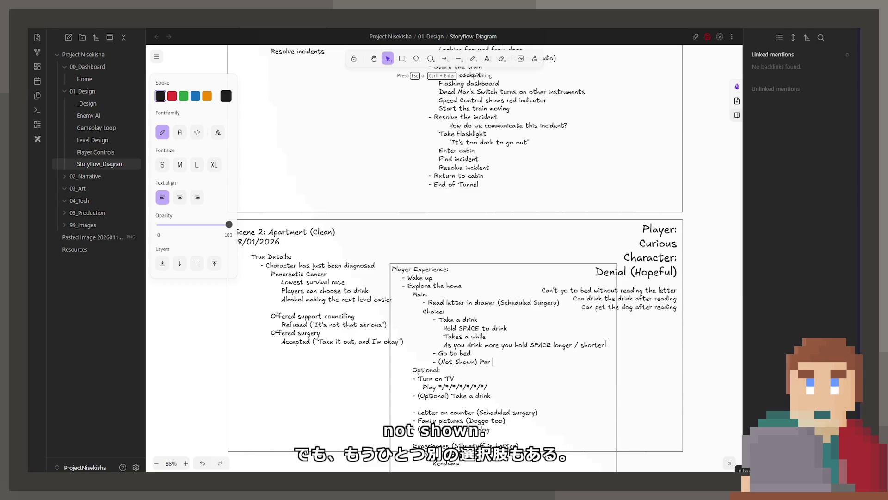
key(BackSpace)
key(BackSpace)
text(t the dog)
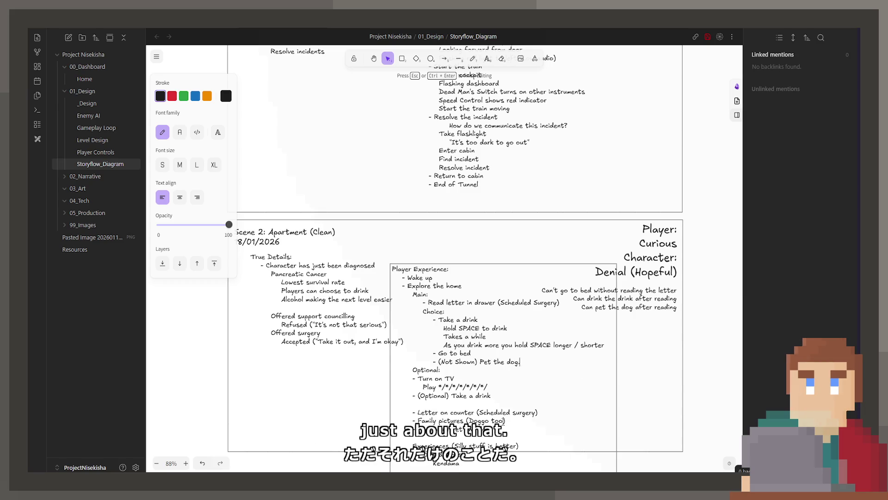
drag(538, 412, 391, 404)
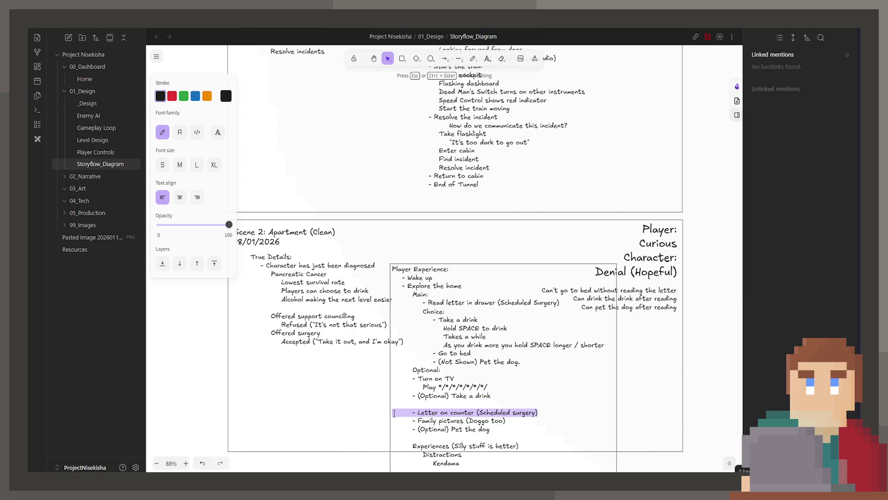
Delete the Letter on counter, (Optional) Pet the dog and (Optional) Take a drink lines, leaving TV and Family pictures.
key(BackSpace)
mouse_move(511, 421)
mouse_down()
mouse_move(396, 421)
mouse_move(506, 412)
mouse_move(395, 398)
mouse_up()
key(BackSpace)
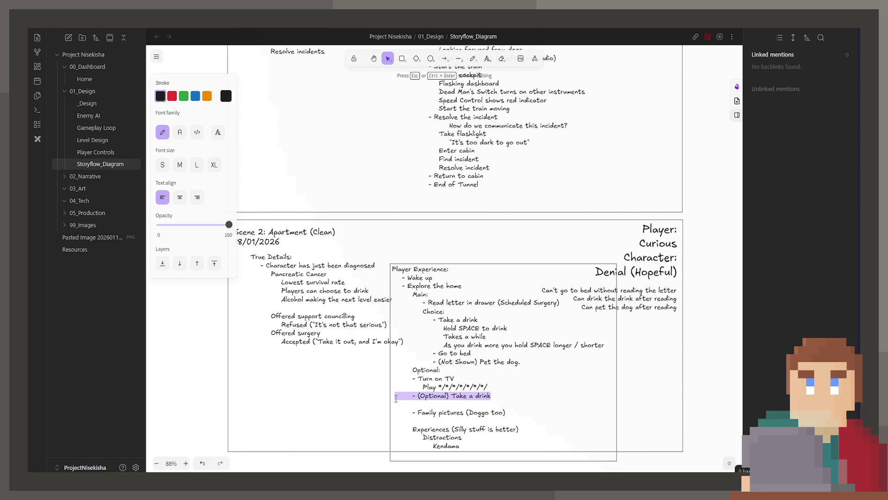
key(BackSpace)
key(Delete)
key(Delete)
text(\)
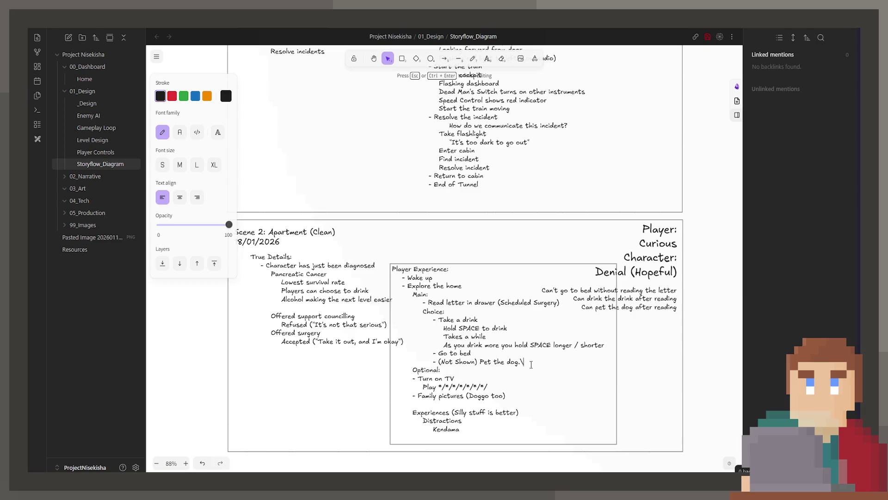
key(Return)
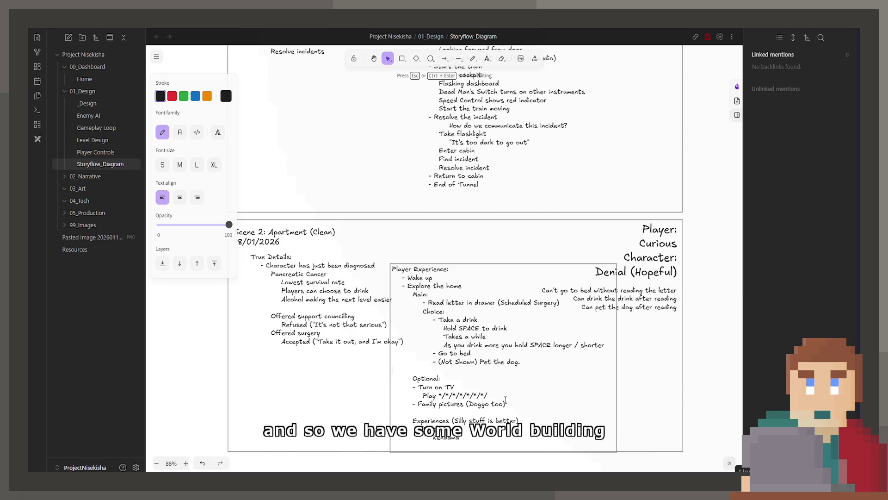
click(497, 390)
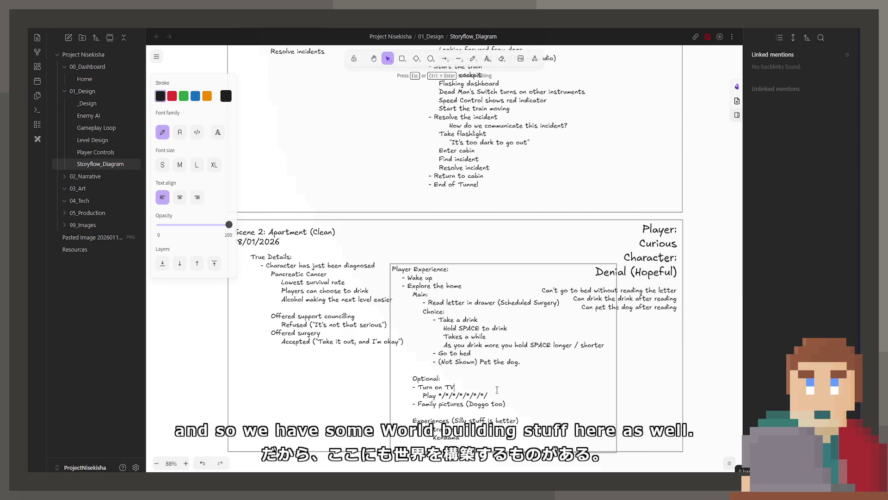
click(326, 338)
scroll(327, 338, down, 3)
Shift the True Details and Player Experience blocks left and move the Can't go to bed notes to the bottom-right.
click(412, 263)
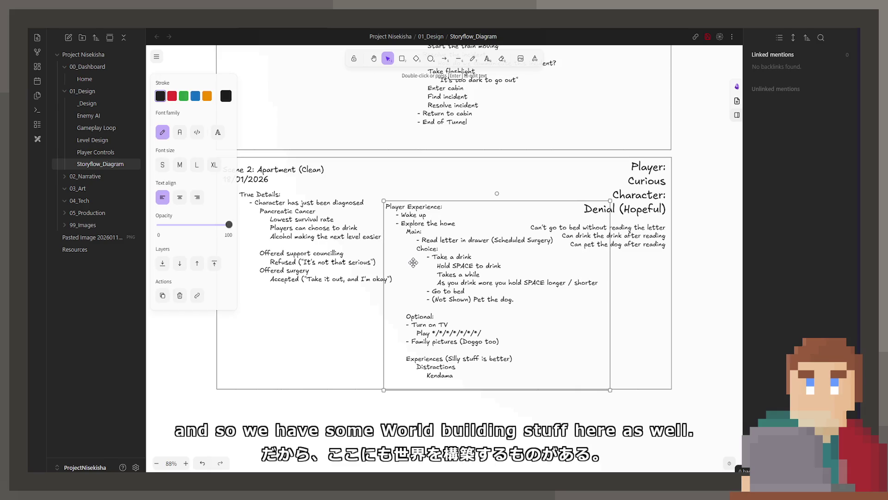
click(313, 252)
scroll(381, 291, left, 2)
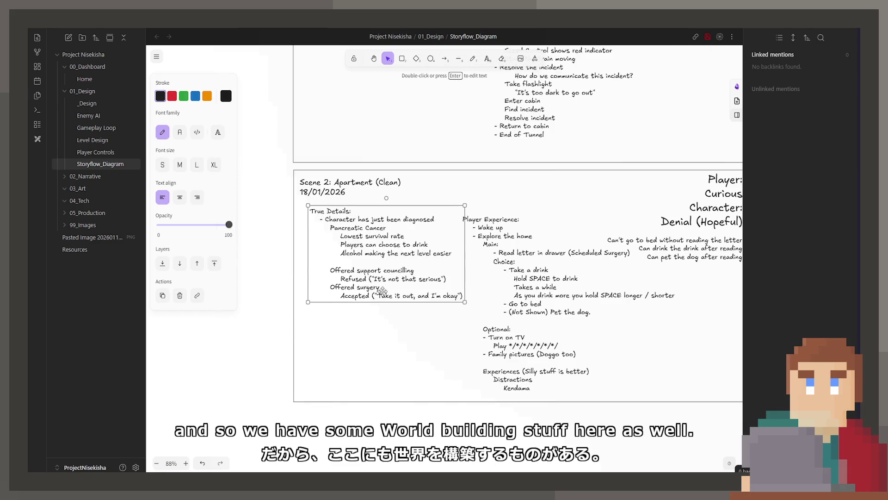
drag(381, 292, 372, 291)
drag(558, 292, 543, 293)
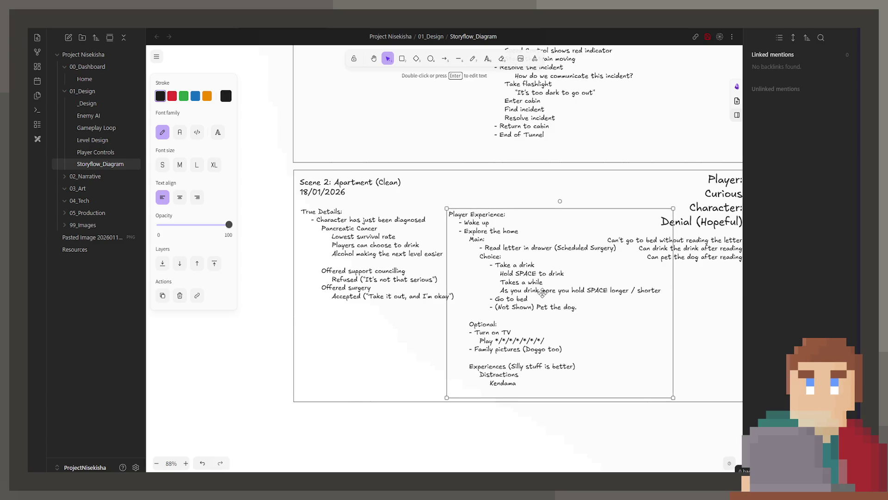
scroll(543, 293, right, 3)
mouse_move(628, 267)
mouse_down()
mouse_move(636, 296)
mouse_move(628, 397)
mouse_up()
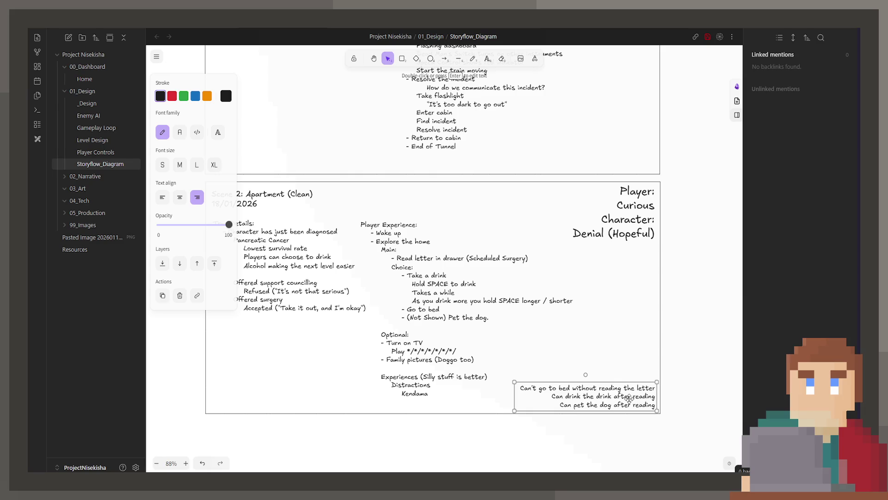
click(631, 352)
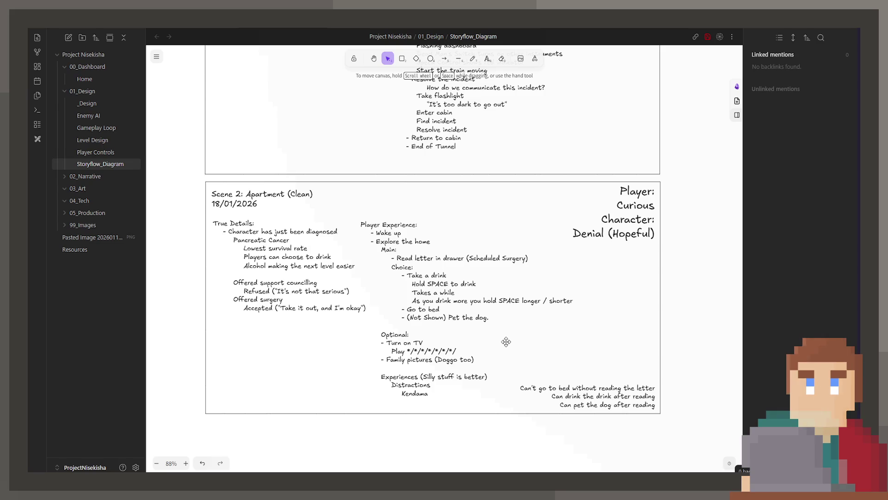
ctrl+scroll(505, 343, up, 2)
ctrl+scroll(513, 312, up, 2)
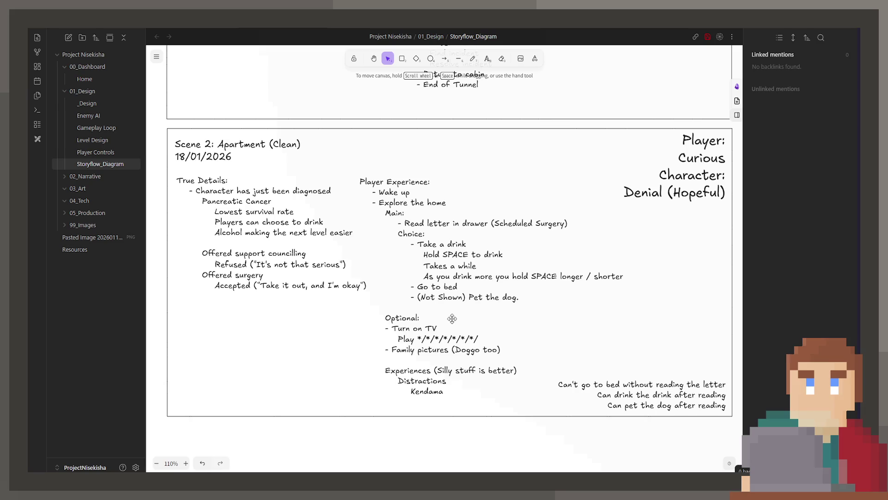
double_click(451, 318)
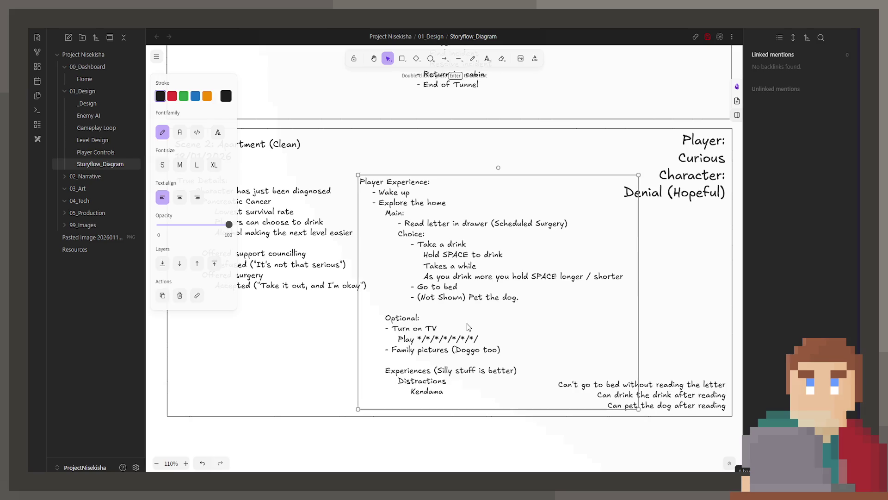
Add Kendama as a new optional bullet below the Family pictures line.
click(487, 332)
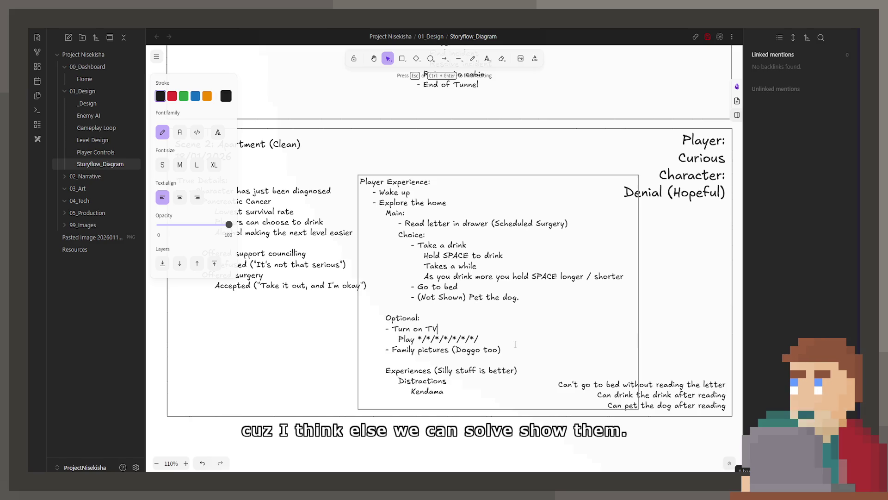
click(544, 363)
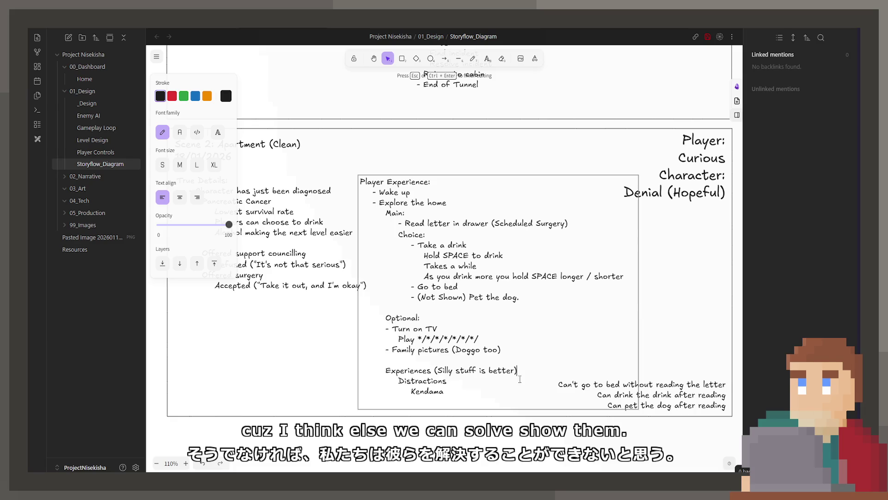
click(524, 343)
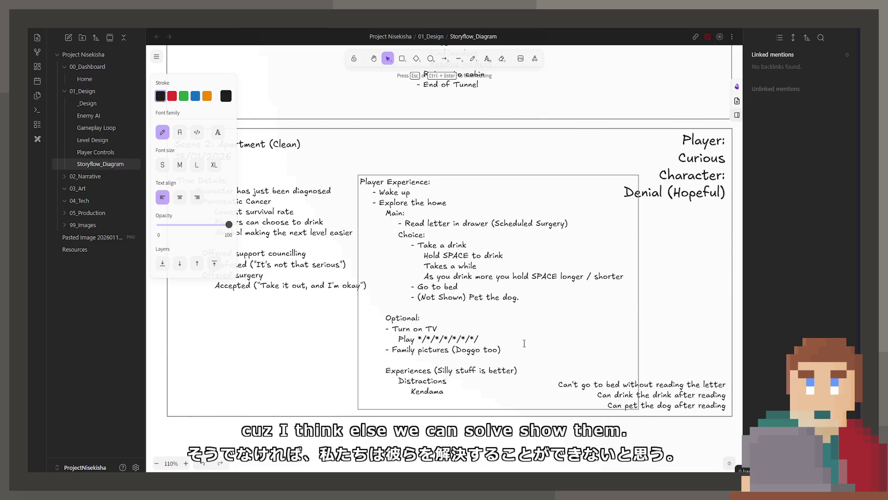
key(Return)
key(Tab)
text(- Ke)
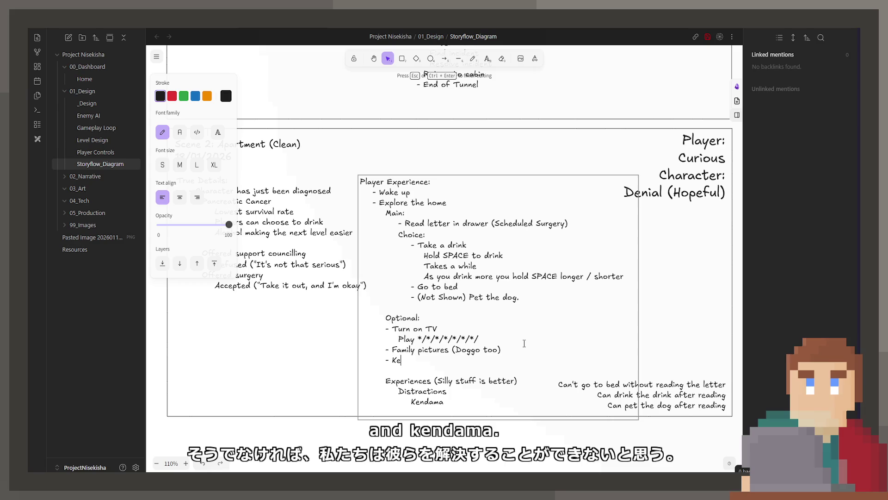
text(ndama)
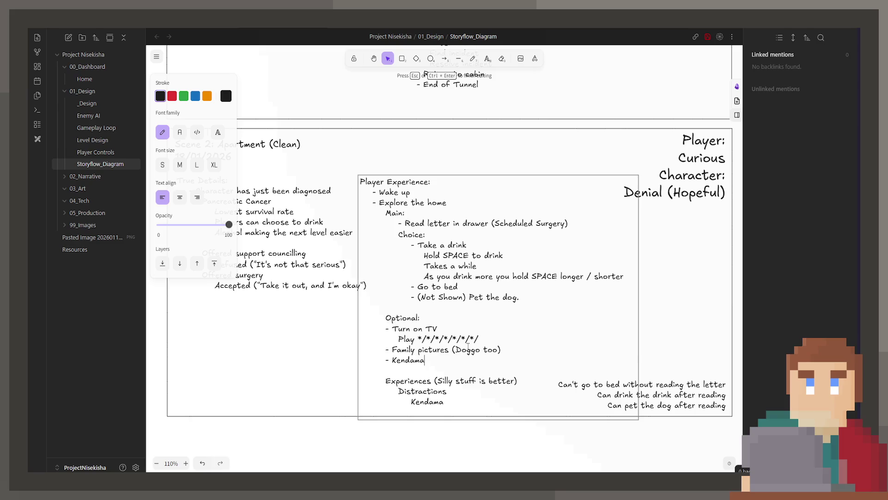
click(313, 382)
click(417, 348)
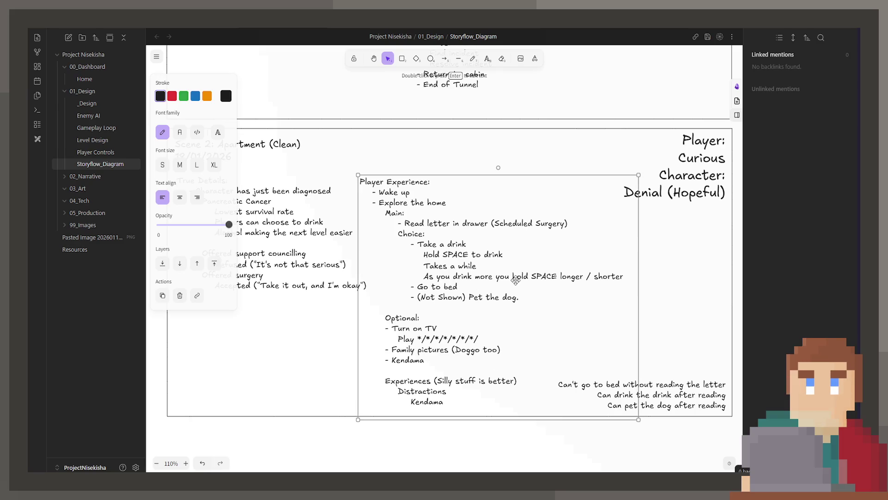
click(644, 288)
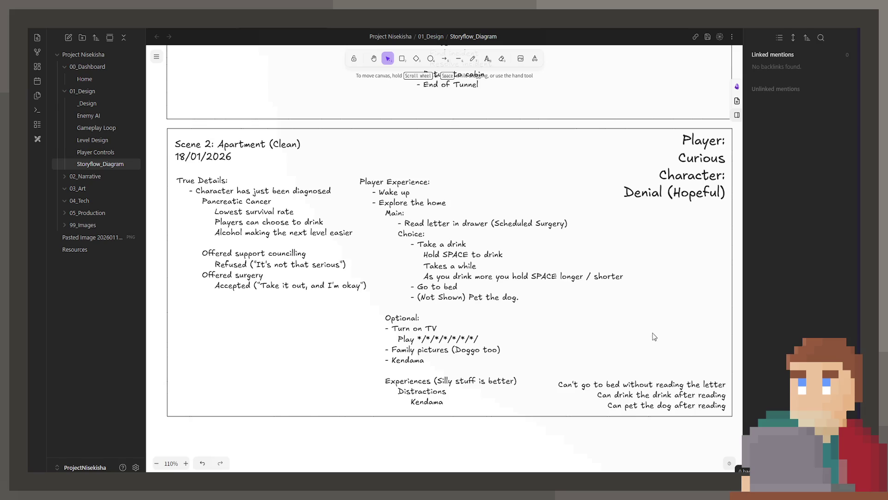
click(569, 334)
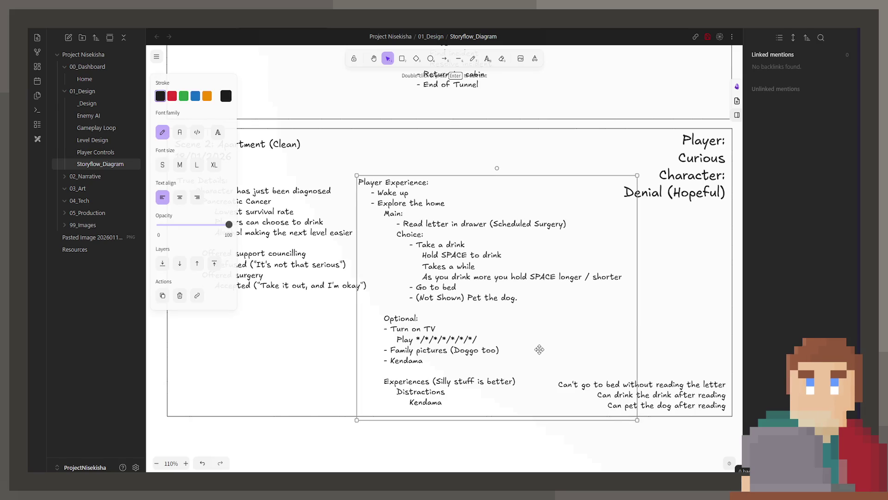
click(683, 298)
scroll(441, 328, down, 1)
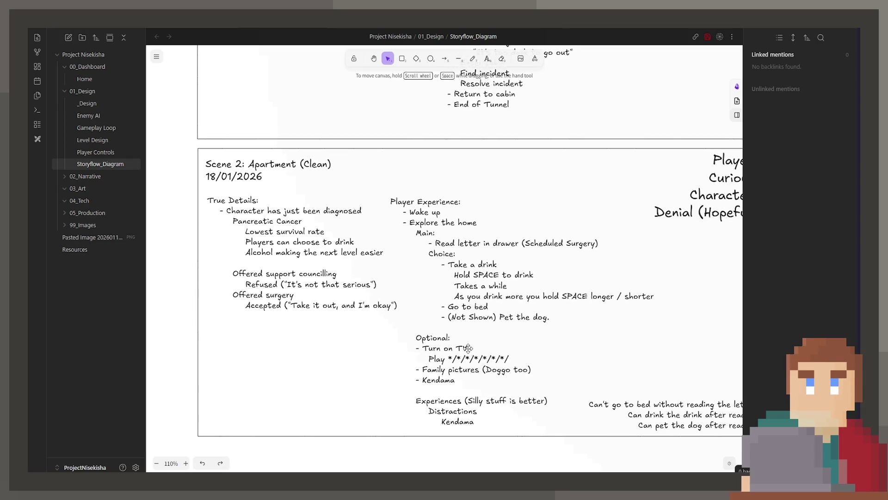
scroll(434, 374, down, 1)
scroll(429, 417, down, 1)
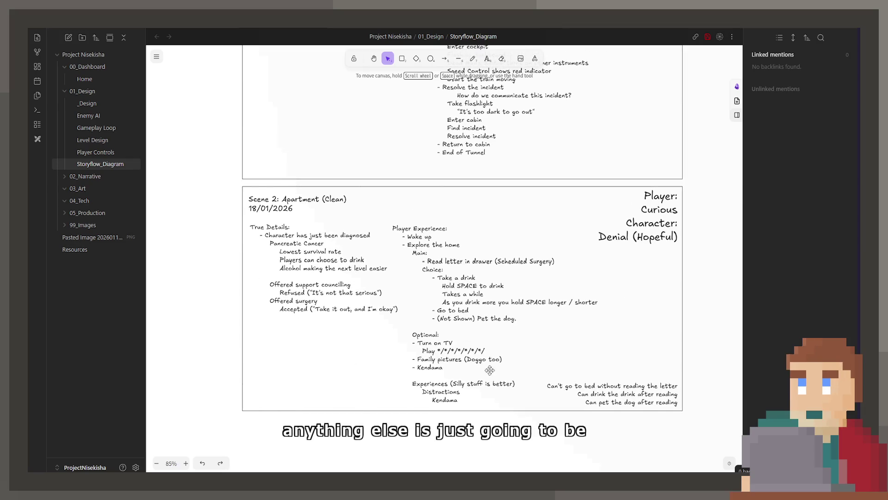
Note 'Drawer shuts after reading the letter' under the drawer-letter beat.
click(552, 256)
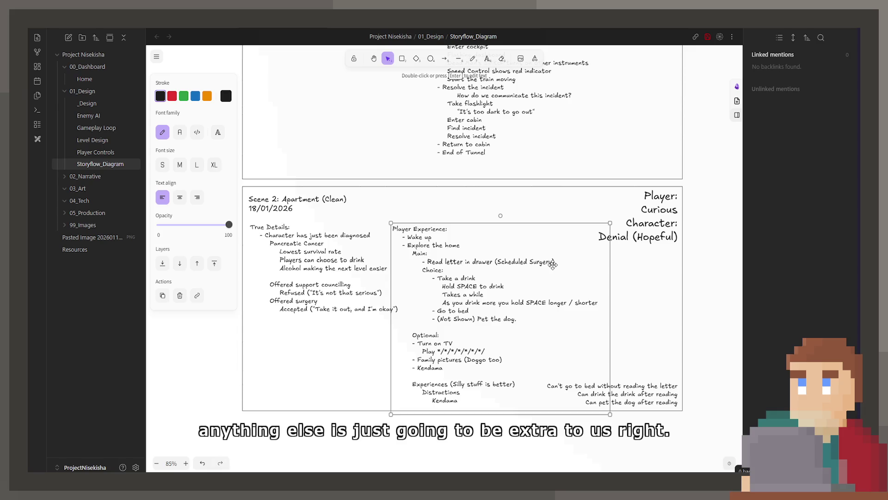
double_click(568, 262)
key(Return)
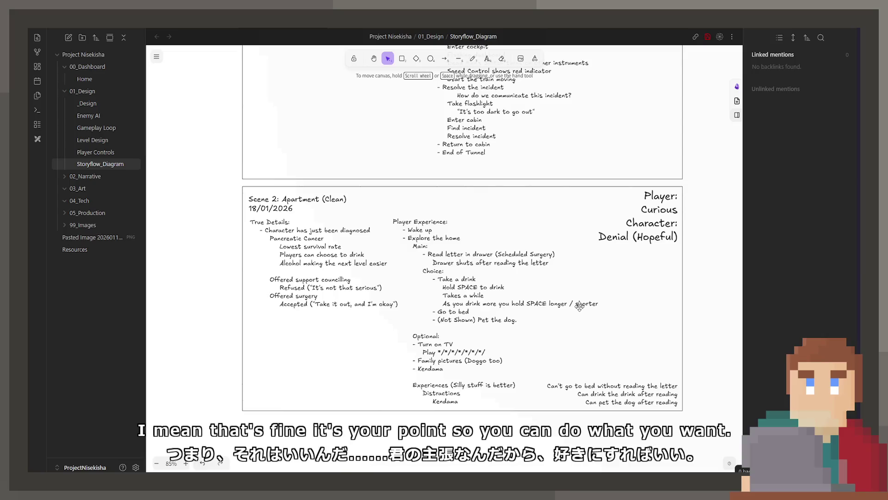
click(466, 393)
Remove the final Kendama line from the Distractions list.
double_click(467, 392)
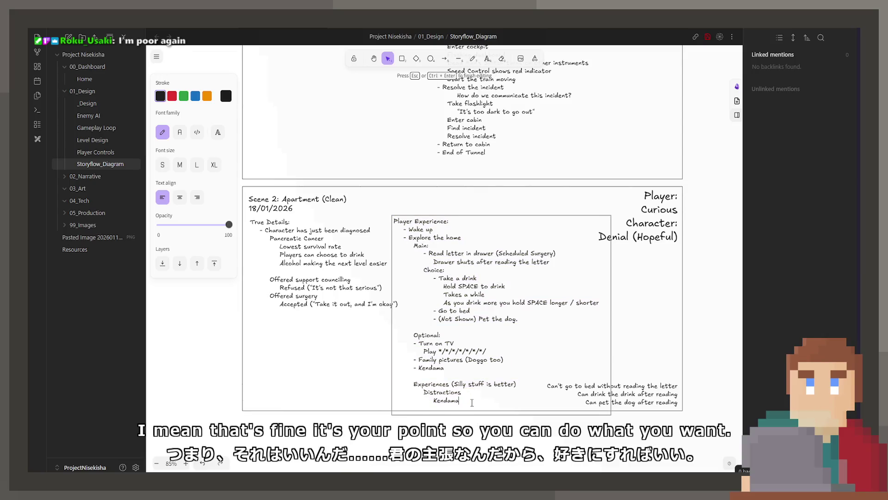
drag(460, 401, 394, 368)
drag(395, 402, 396, 402)
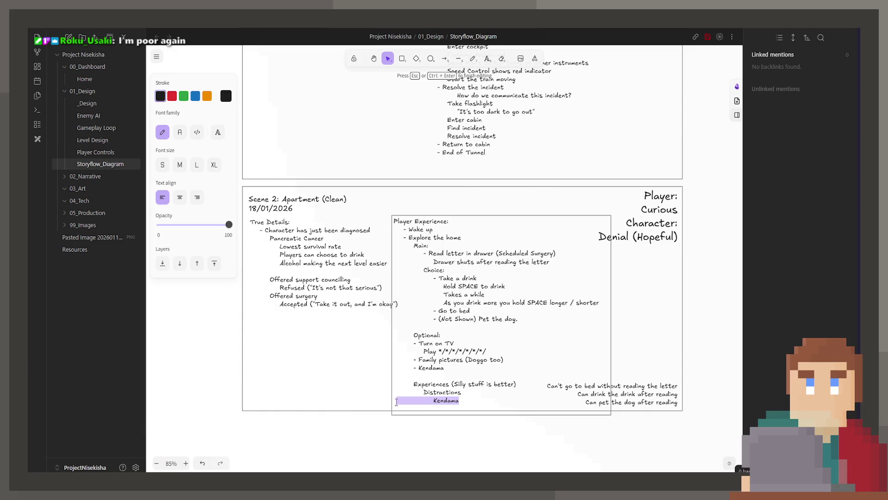
key(BackSpace)
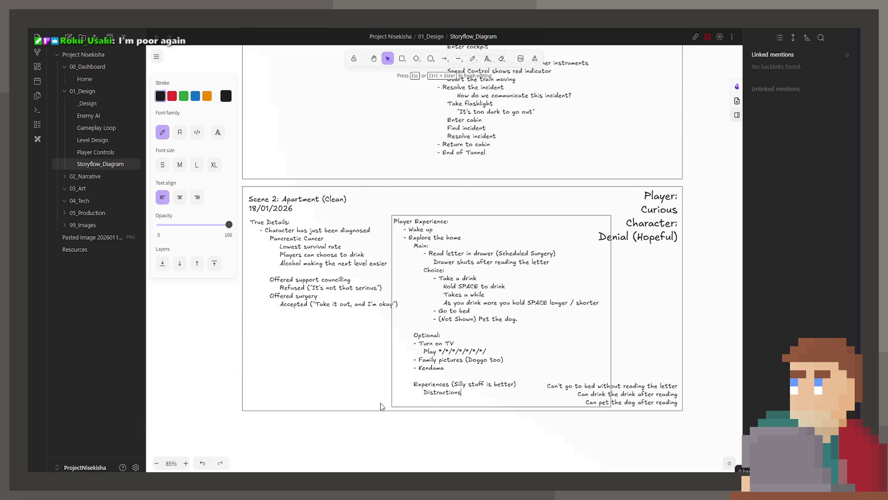
key(BackSpace)
click(368, 403)
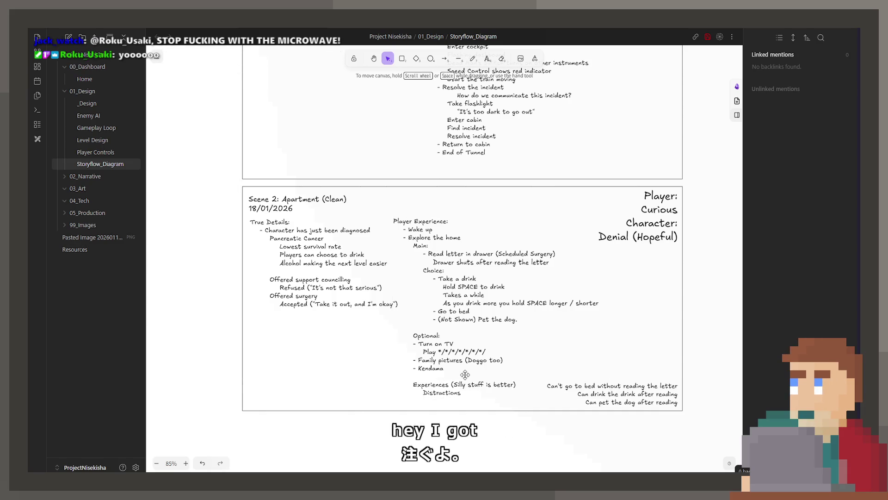
mouse_move(465, 375)
mouse_down()
mouse_move(427, 359)
mouse_move(437, 376)
mouse_up()
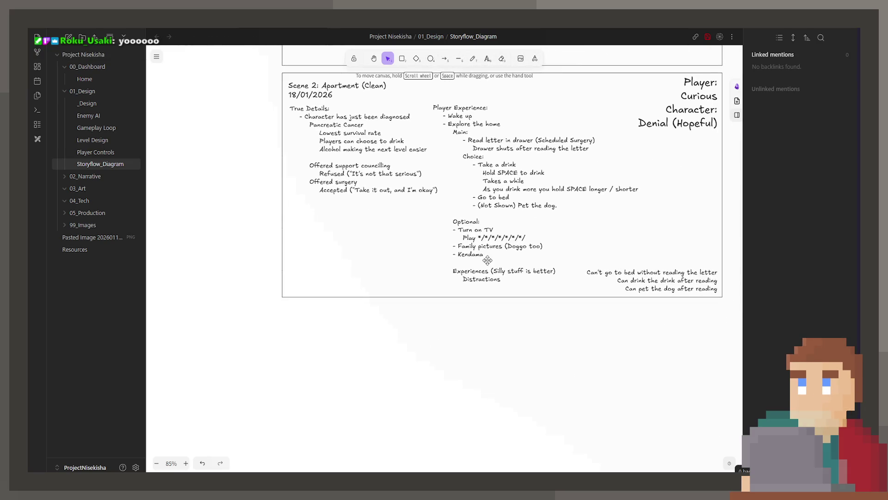
scroll(413, 367, down, 2)
scroll(435, 288, up, 3)
scroll(407, 387, down, 1)
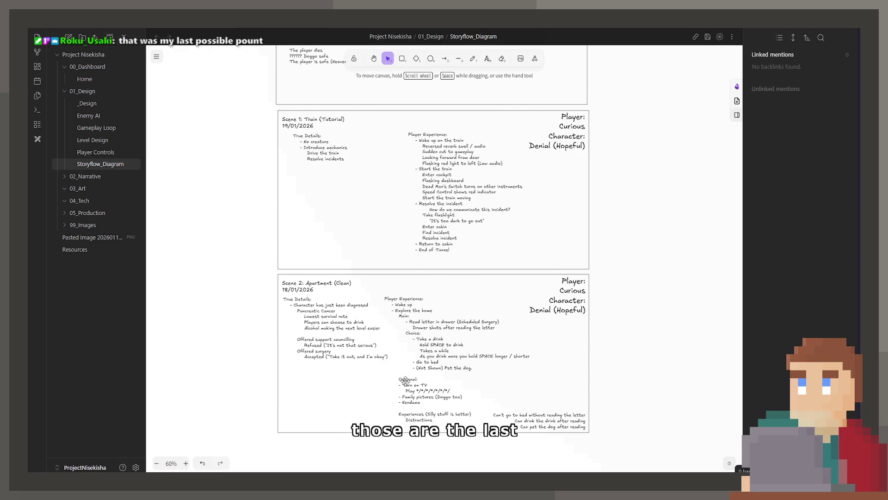
scroll(404, 383, up, 1)
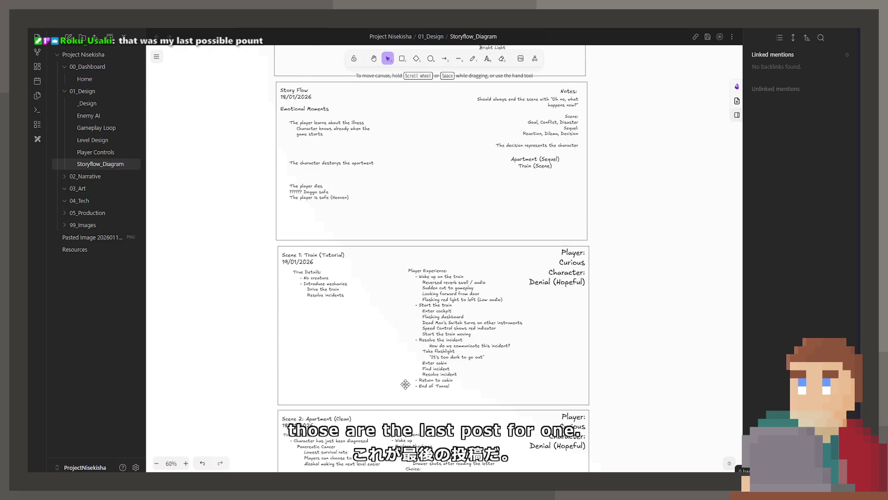
scroll(424, 368, up, 3)
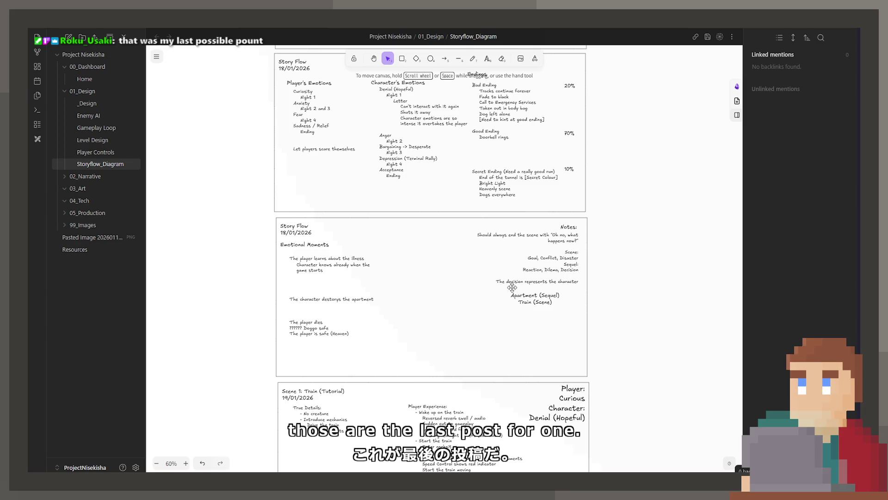
scroll(406, 341, down, 1)
scroll(406, 341, down, 2)
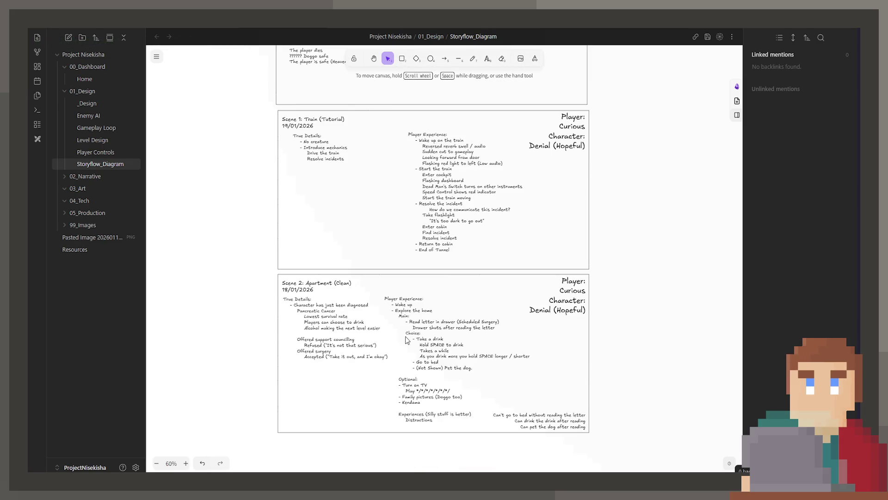
scroll(407, 340, up, 1)
scroll(402, 346, down, 1)
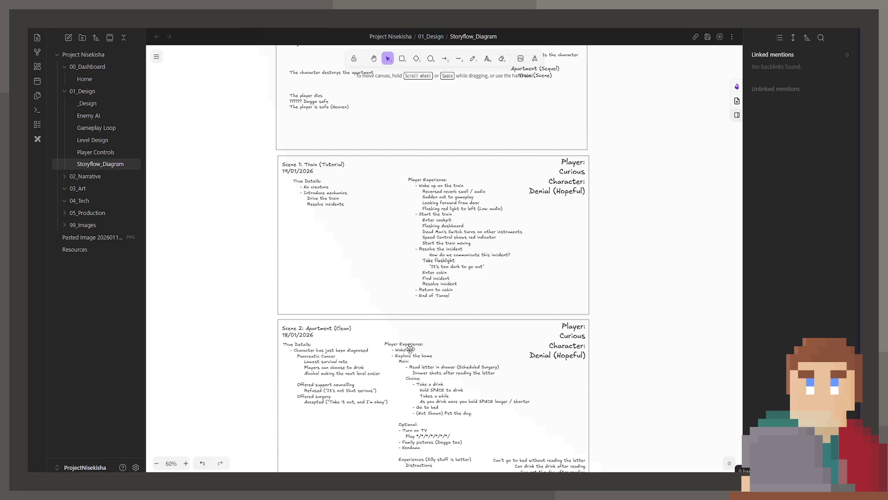
ctrl+scroll(461, 269, down, 3)
scroll(459, 268, up, 5)
scroll(452, 346, up, 5)
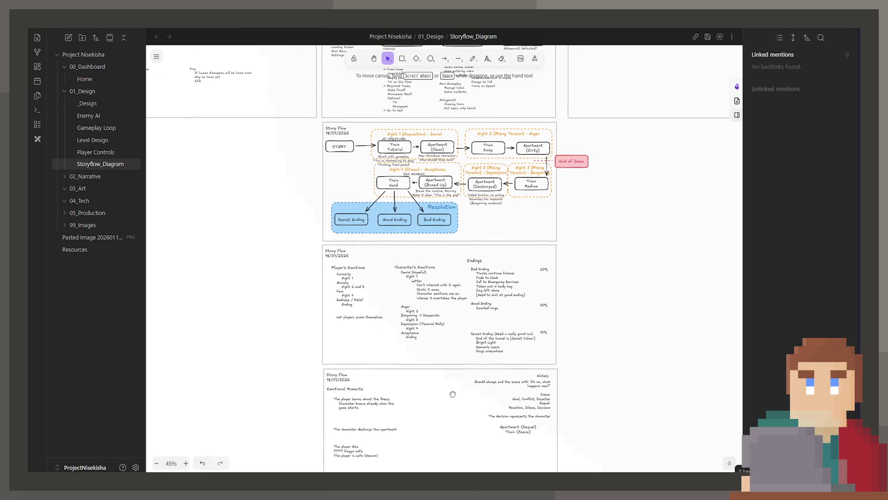
scroll(443, 381, up, 2)
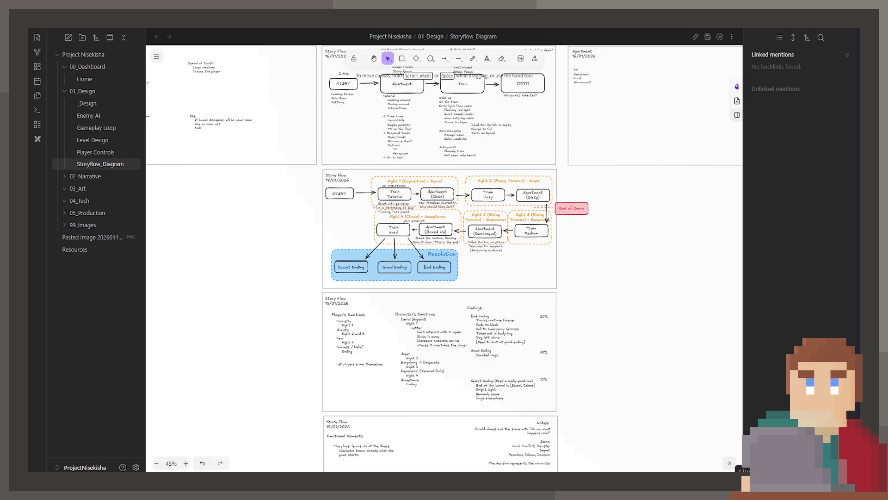
scroll(572, 271, up, 1)
scroll(624, 300, up, 1)
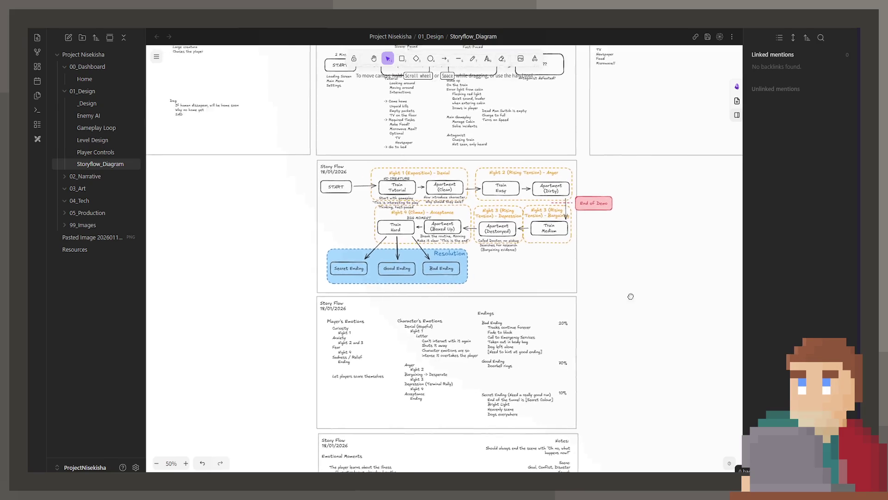
scroll(615, 275, up, 1)
scroll(630, 270, up, 1)
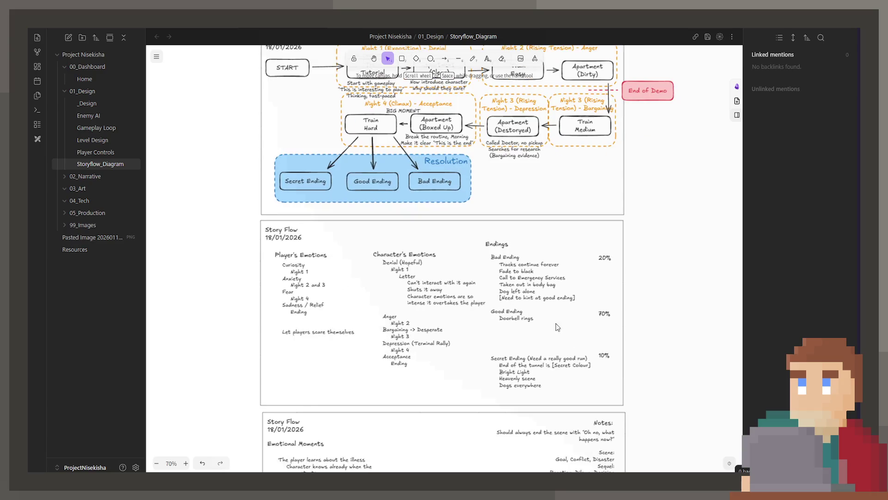
scroll(473, 351, up, 1)
scroll(486, 340, up, 1)
scroll(500, 320, up, 1)
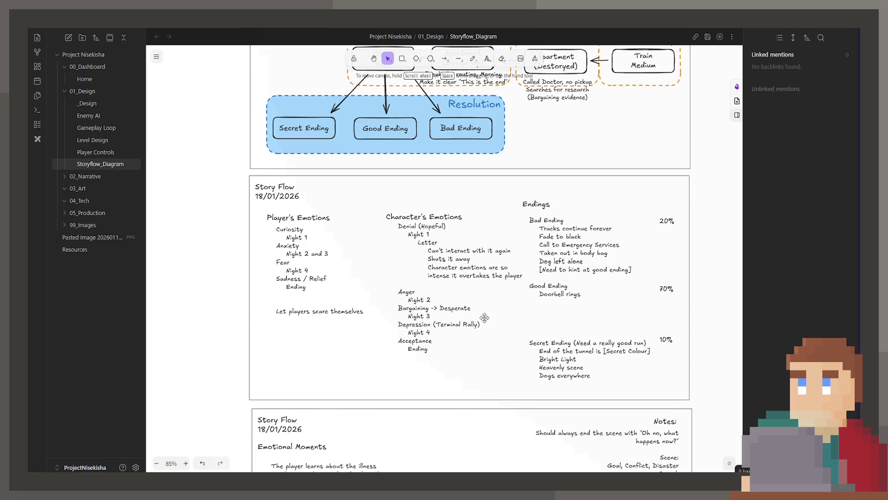
scroll(492, 378, down, 2)
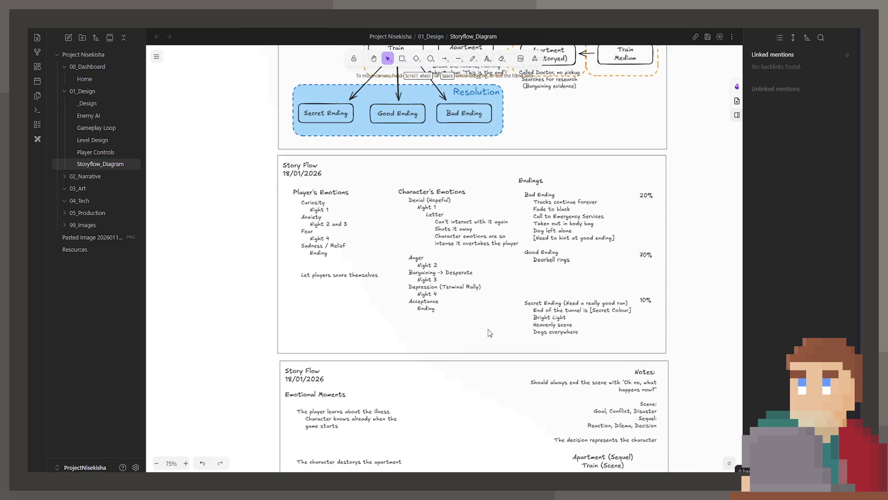
Replace 'Doorbell rings' in the Good Ending with 'Boxes are moved out of the home'.
double_click(580, 254)
click(576, 241)
drag(538, 247, 536, 244)
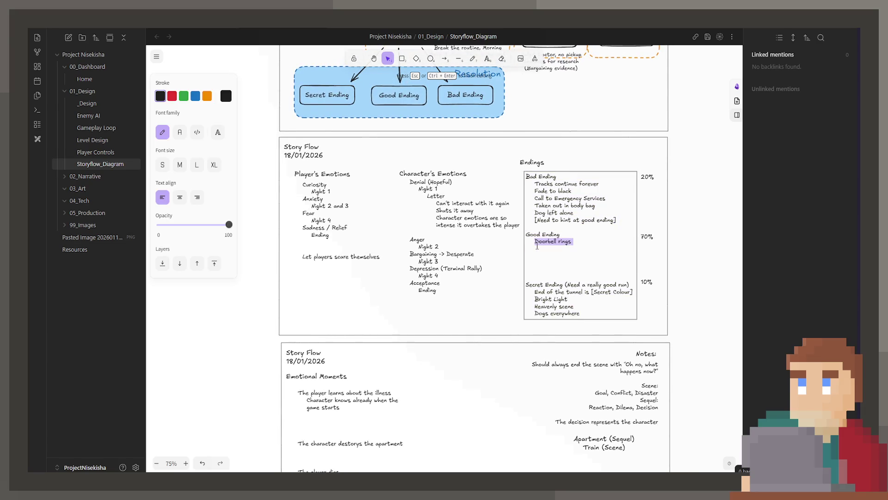
text(Boxes are moved out of the home)
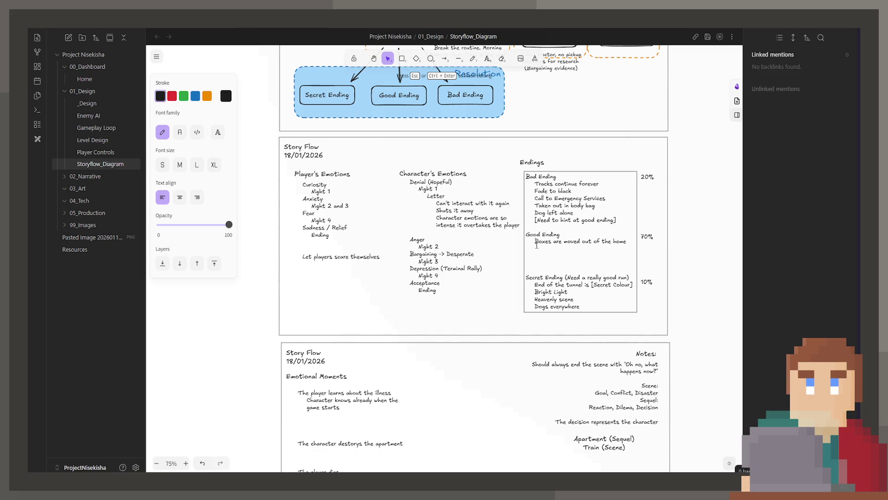
click(688, 247)
scroll(607, 280, up, 1)
scroll(563, 272, up, 2)
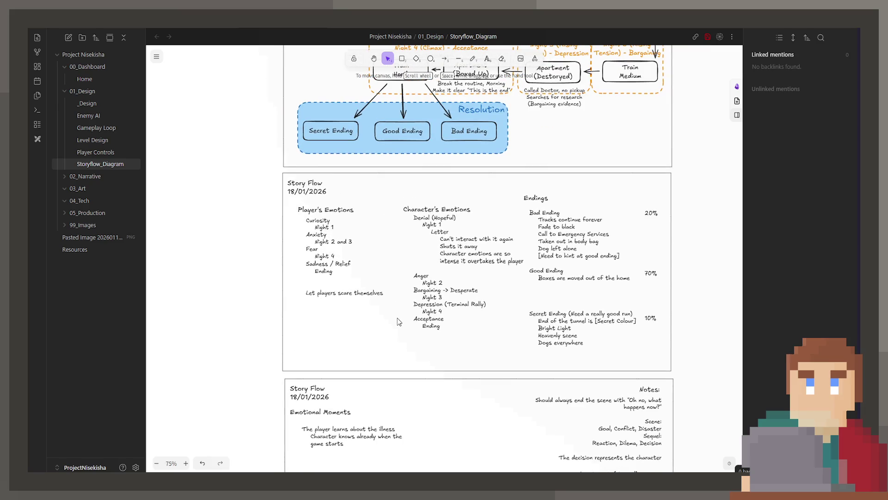
scroll(413, 357, up, 1)
scroll(410, 356, up, 1)
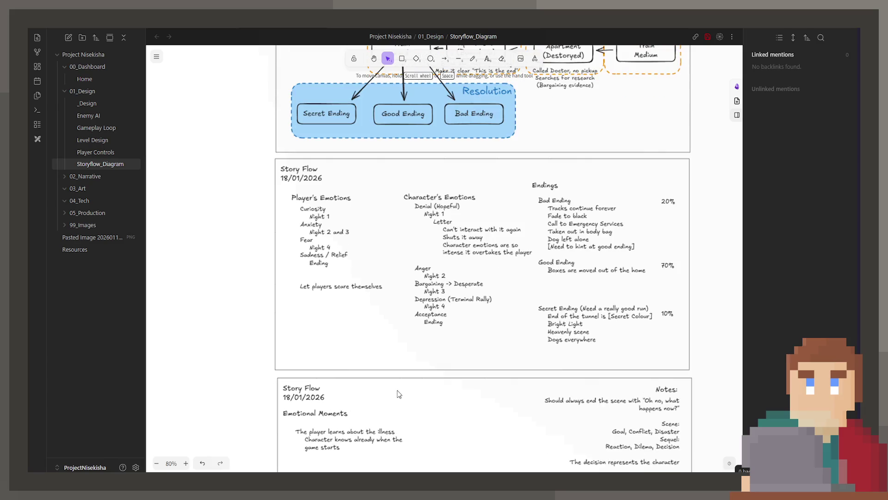
click(492, 246)
double_click(485, 246)
click(481, 245)
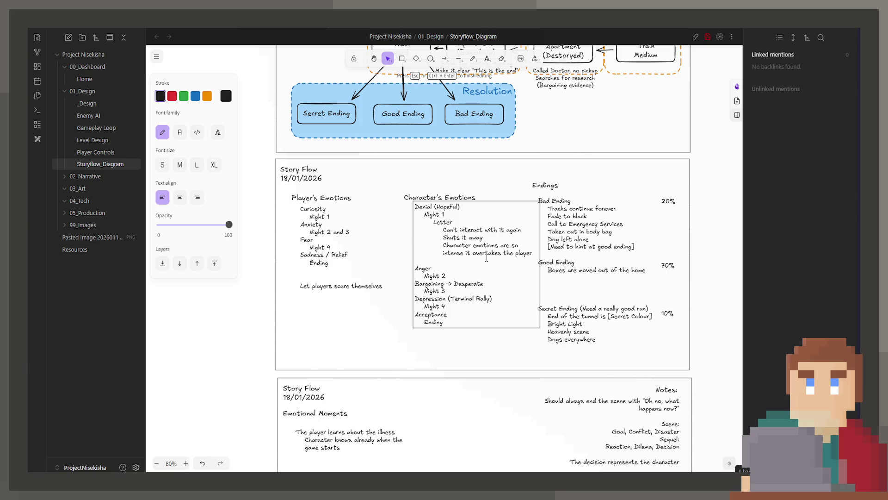
scroll(617, 237, up, 3)
click(616, 225)
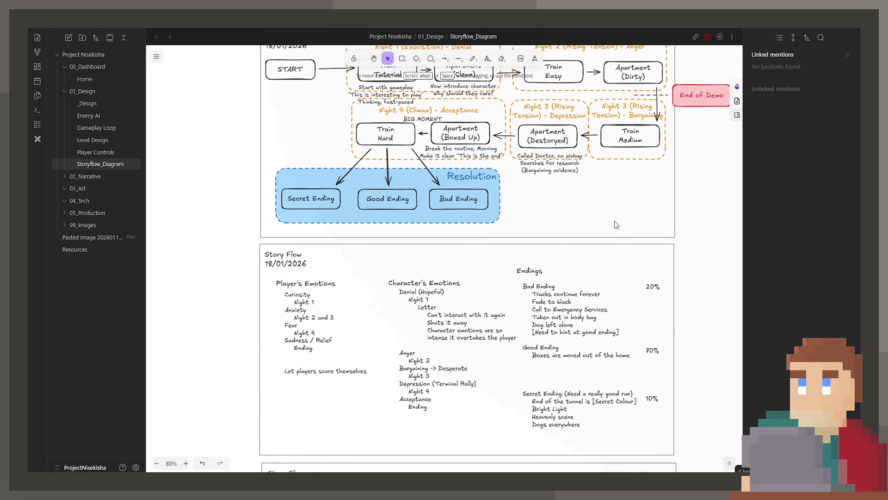
scroll(606, 218, up, 2)
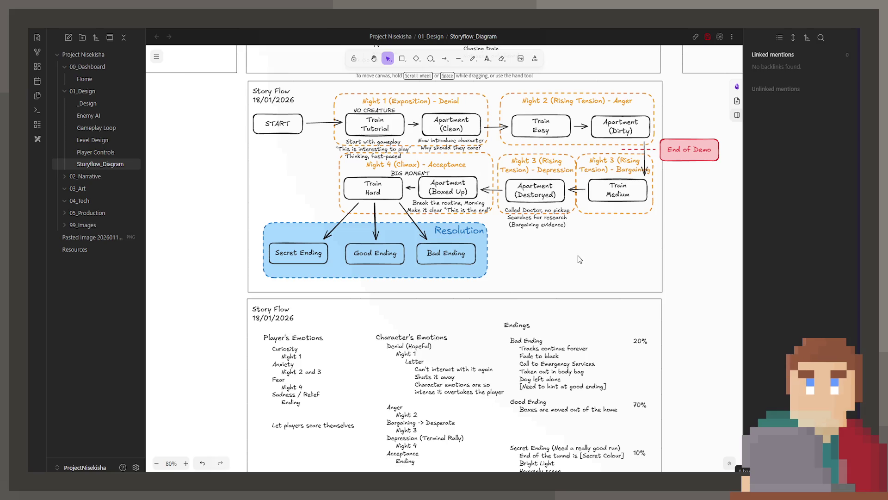
scroll(578, 259, down, 2)
scroll(587, 359, down, 1)
scroll(509, 332, down, 5)
scroll(509, 331, down, 5)
scroll(496, 305, down, 5)
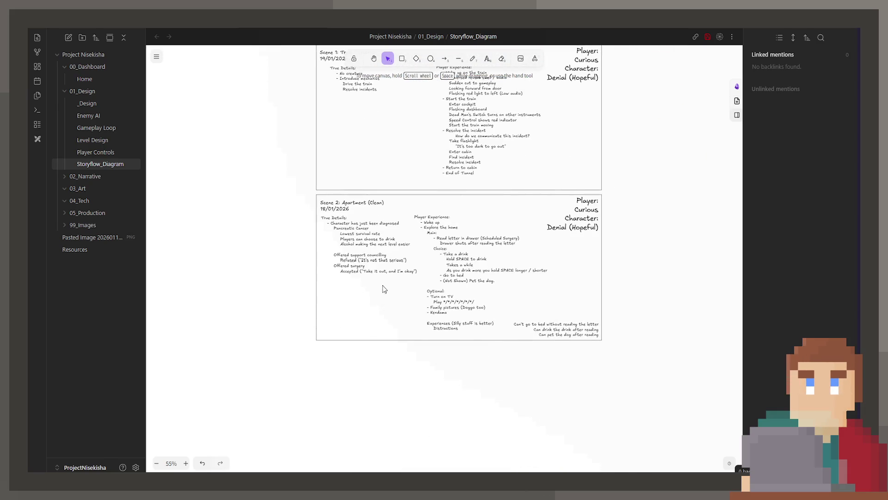
scroll(382, 289, up, 3)
Copy the whole Scene 1 Train board and place the duplicate directly below Scene 2.
click(350, 235)
drag(336, 215, 620, 352)
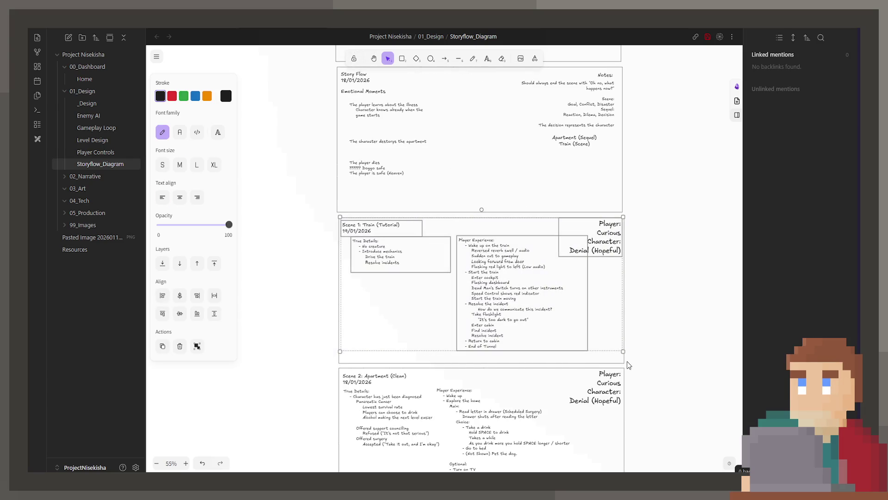
key(ctrl+c)
key(ctrl+v)
mouse_move(627, 365)
mouse_down()
mouse_move(523, 230)
mouse_move(506, 290)
mouse_up()
scroll(597, 237, down, 2)
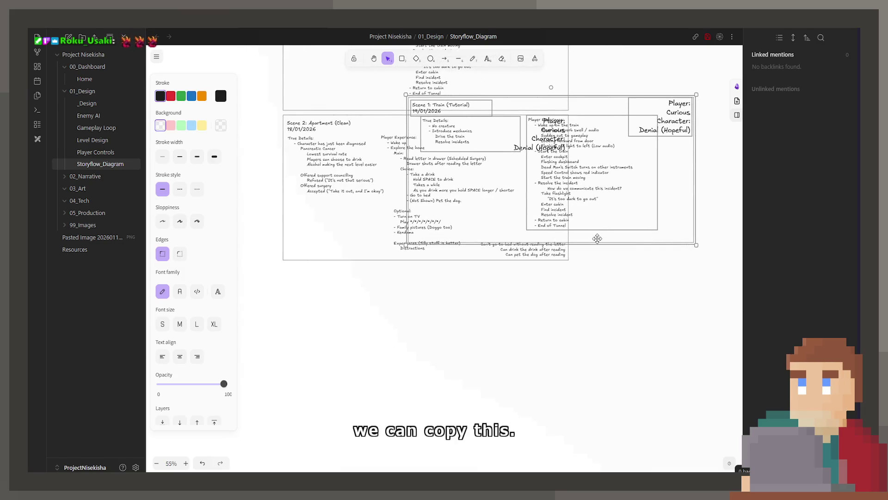
drag(597, 239, 472, 405)
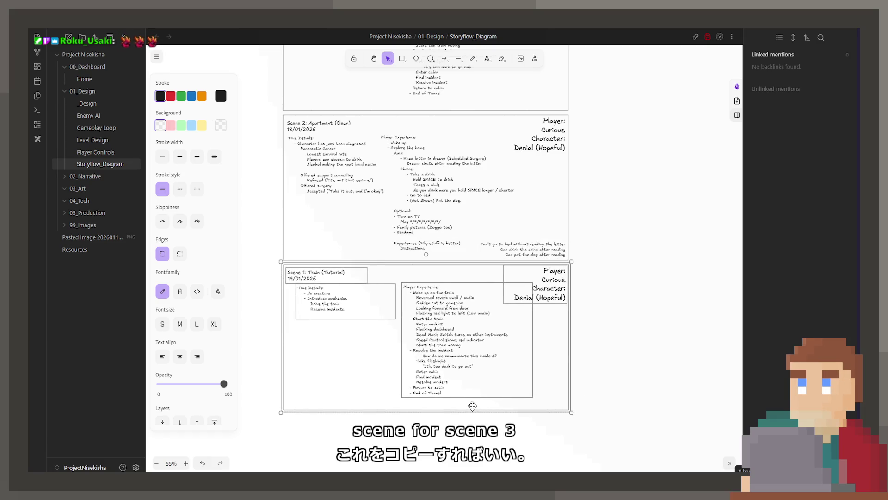
click(310, 273)
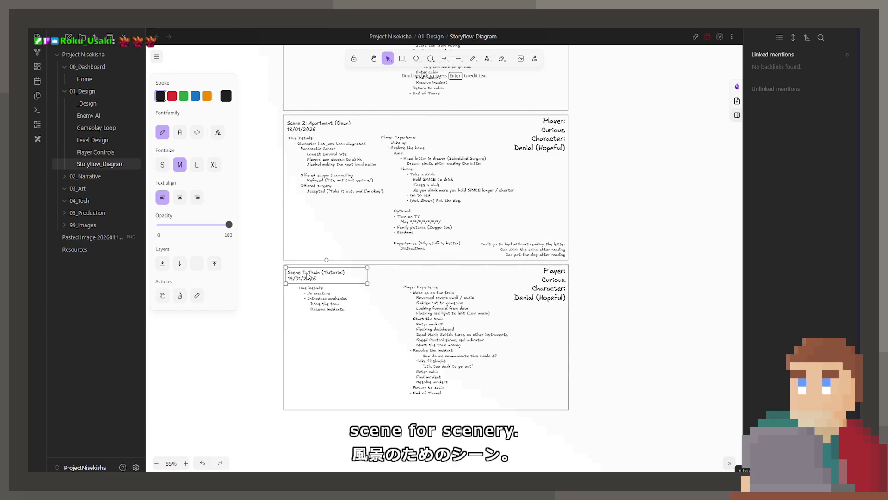
Retitle the copy as 'Scene 3: Train (Easy)' dated 25/01/2026.
double_click(307, 276)
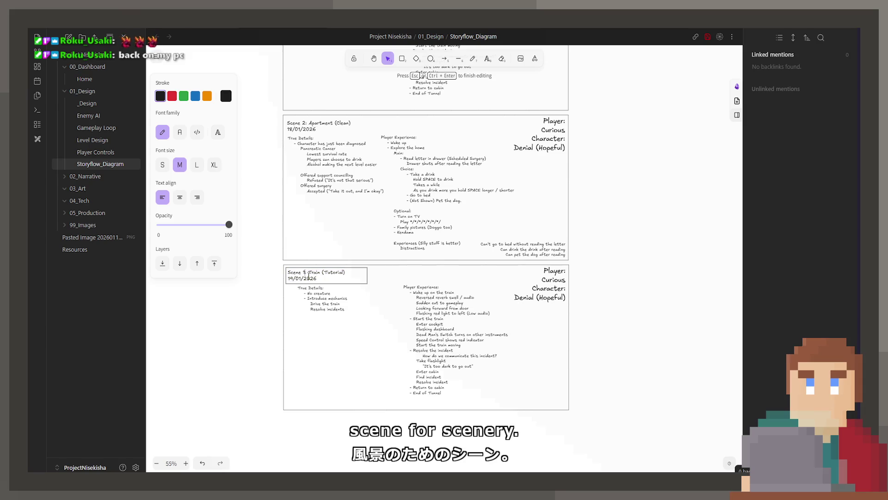
text(3)
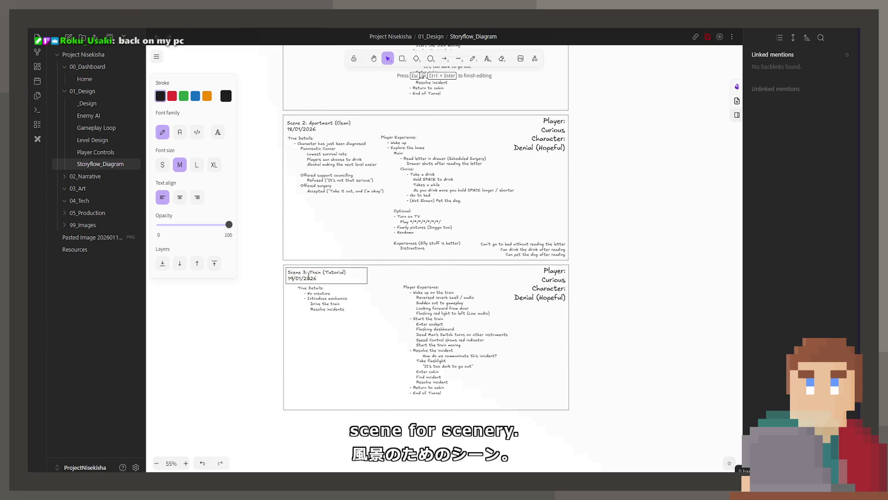
key(BackSpace)
key(BackSpace)
text(25)
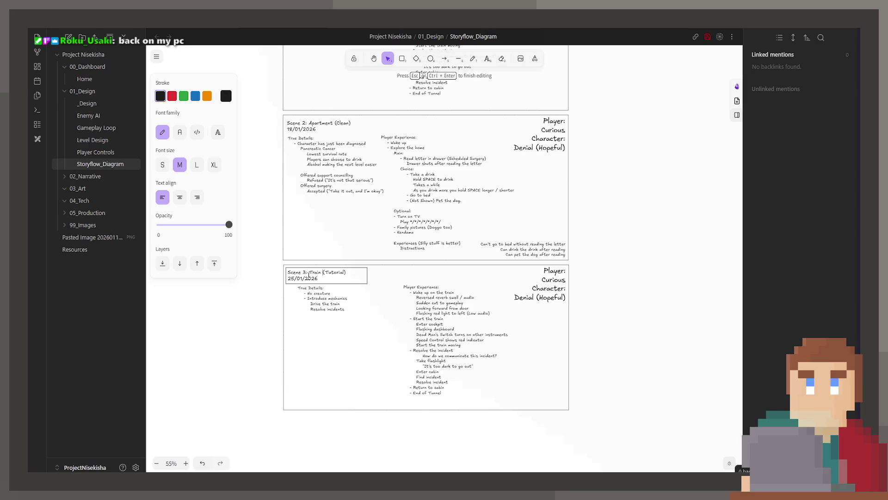
key(Delete)
key(Delete)
key(Delete)
text(Easy)
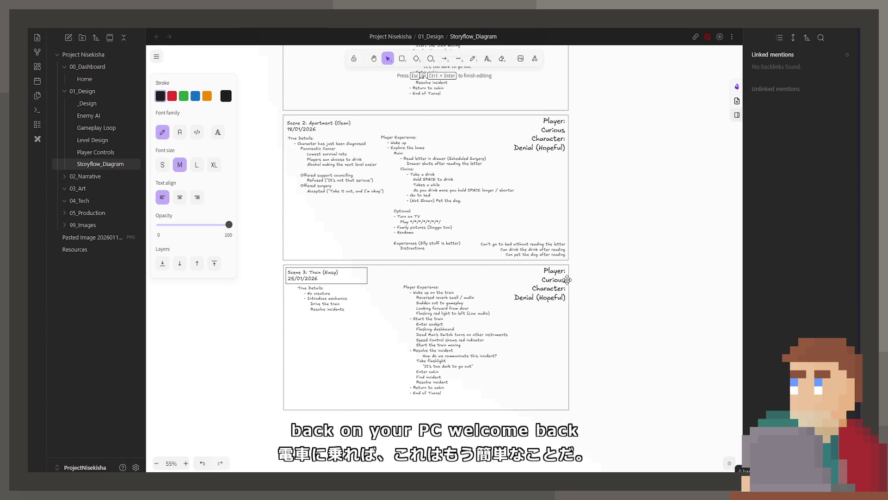
key(Escape)
scroll(541, 284, up, 3)
scroll(512, 271, up, 3)
scroll(456, 286, up, 4)
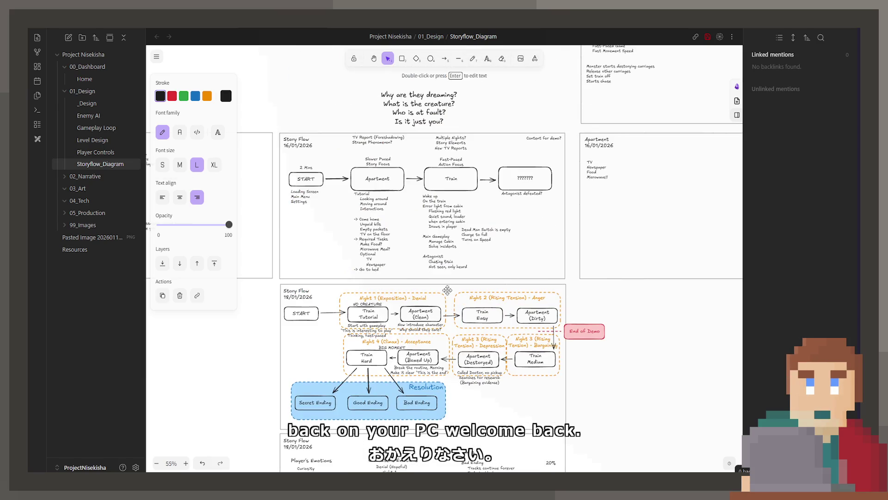
scroll(458, 339, down, 3)
scroll(389, 264, down, 4)
scroll(333, 172, down, 3)
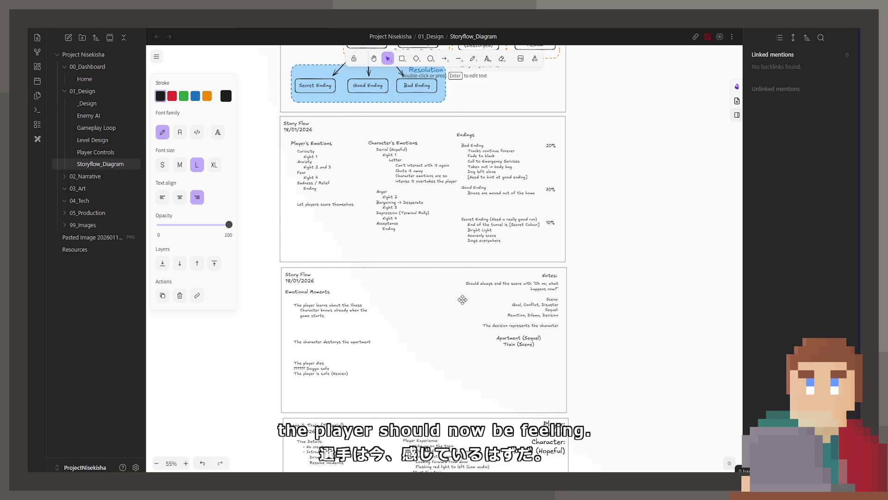
scroll(464, 305, down, 5)
scroll(528, 368, down, 2)
scroll(560, 399, up, 4)
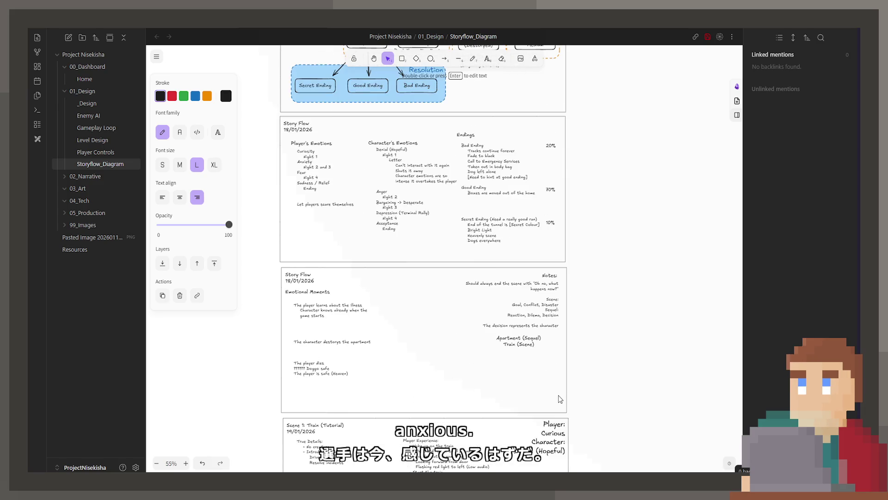
scroll(559, 395, down, 1)
scroll(565, 381, down, 4)
Replace Curious with Anxious for the player and Denial (Hopeful) with Angry for the character.
double_click(555, 237)
text(Anxio)
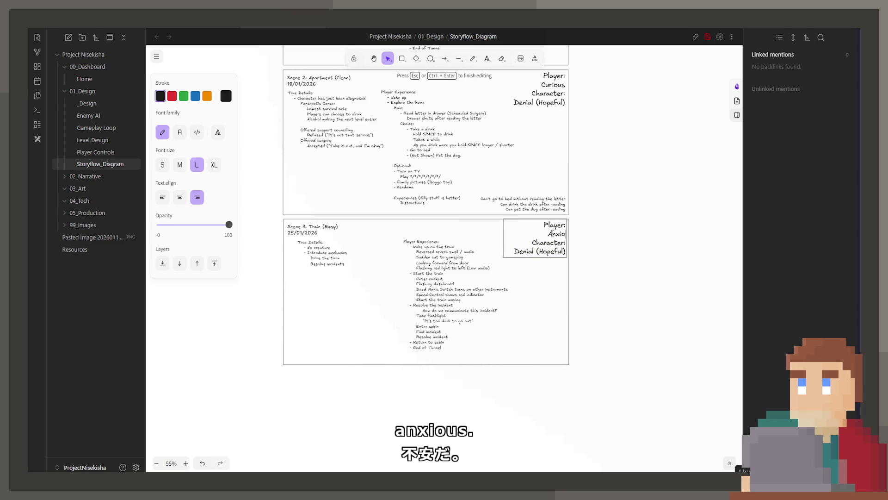
scroll(554, 234, up, 2)
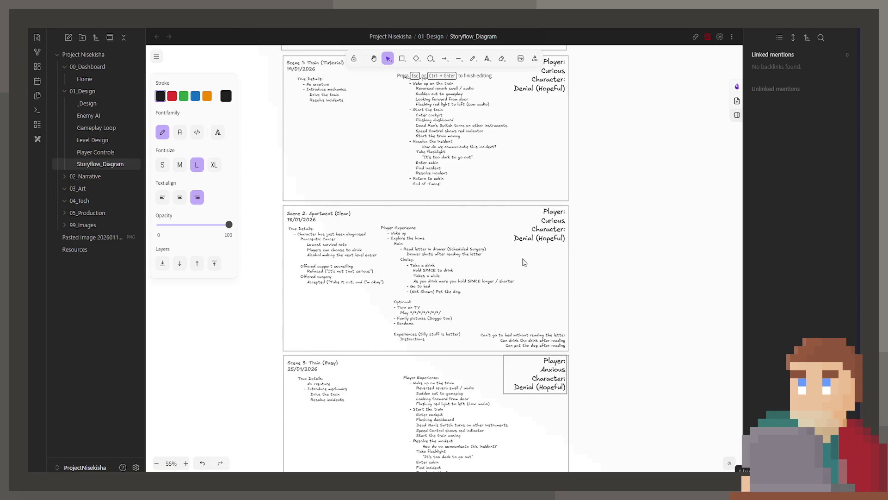
scroll(528, 261, up, 3)
scroll(504, 258, up, 3)
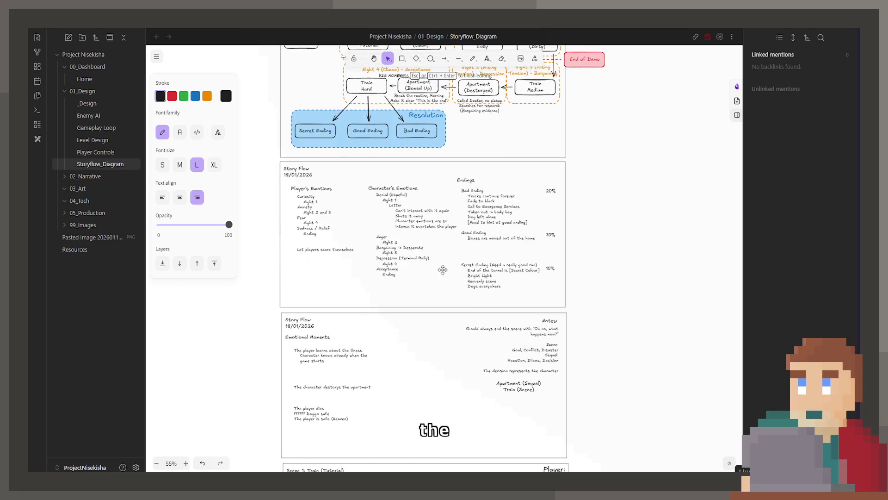
scroll(437, 264, down, 5)
scroll(430, 250, up, 1)
scroll(423, 229, up, 4)
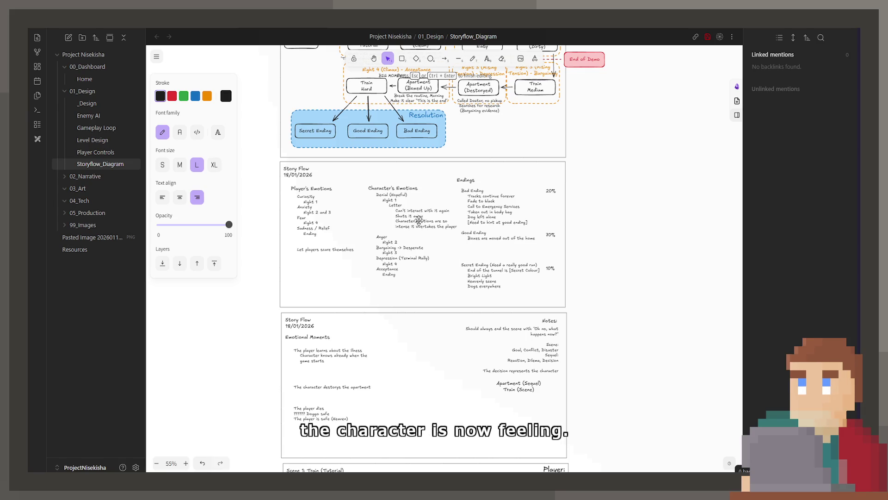
scroll(413, 225, down, 1)
scroll(416, 229, down, 5)
mouse_move(514, 342)
mouse_down()
mouse_move(569, 346)
mouse_move(518, 343)
mouse_up()
text(Anxious)
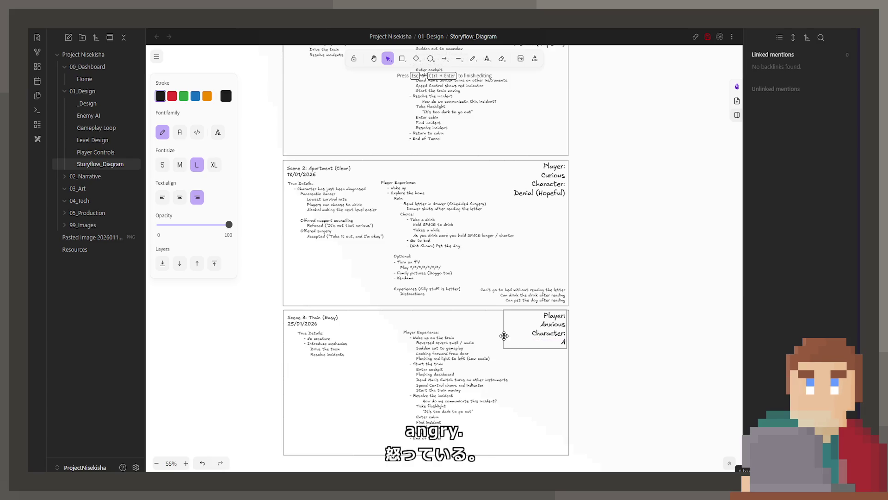
text(gery)
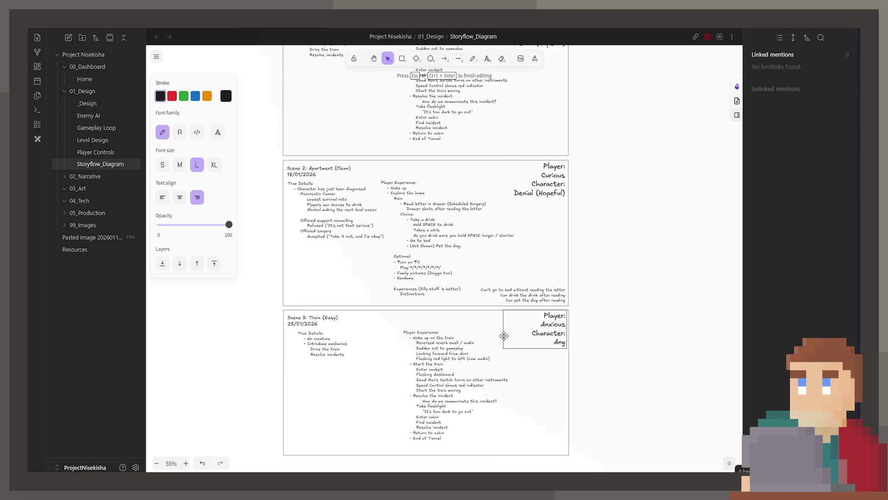
key(Escape)
ctrl+scroll(503, 335, up, 5)
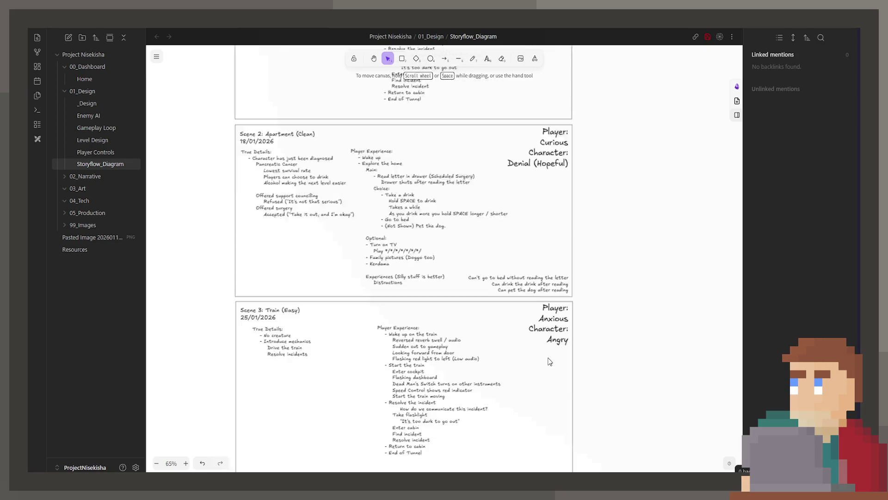
ctrl+scroll(450, 264, up, 1)
Nudge the emotion text block slightly right, then select the True Details block.
double_click(609, 224)
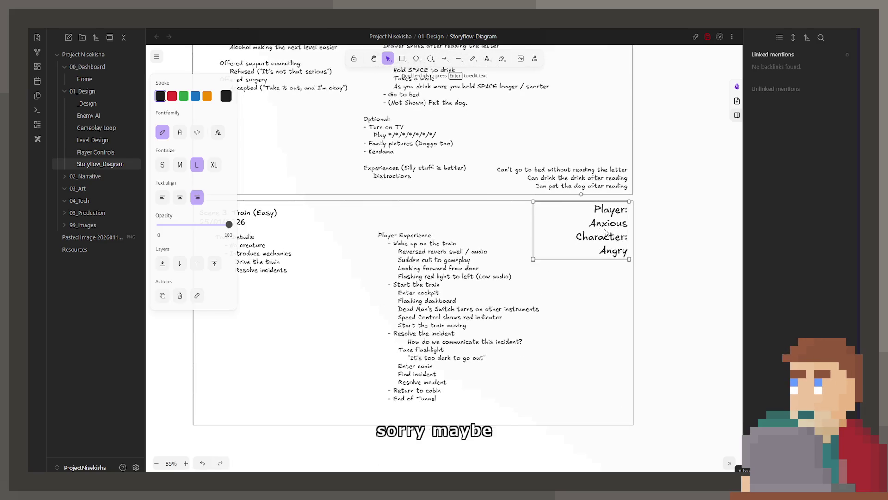
drag(590, 252, 593, 254)
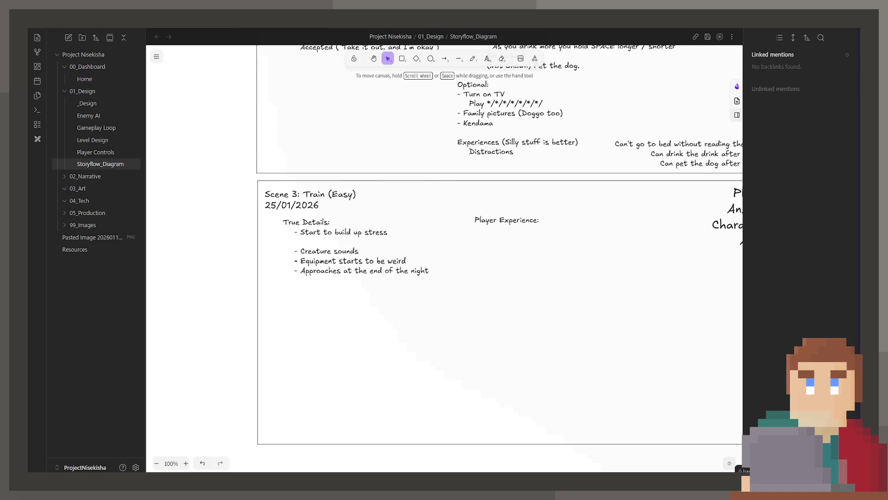
click(441, 272)
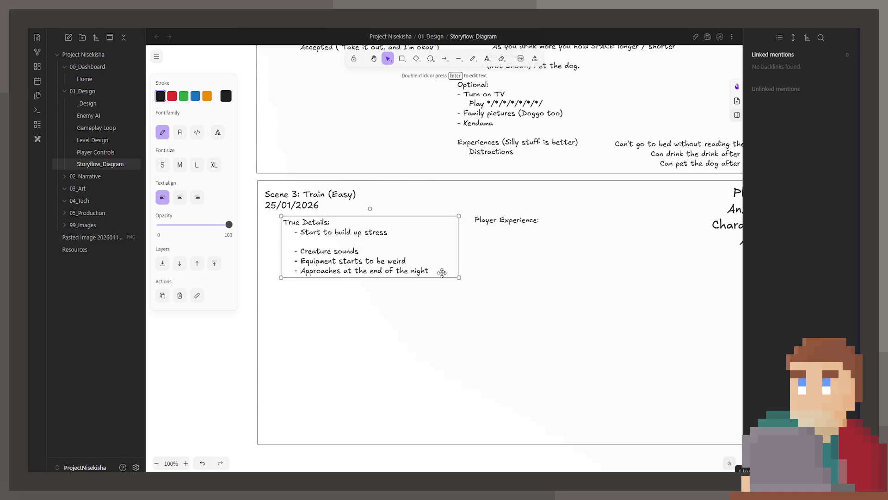
Add an 'Introduce new modules' beat with a Switch Module sub-bullet after 'Start to build up stress'.
triple_click(443, 273)
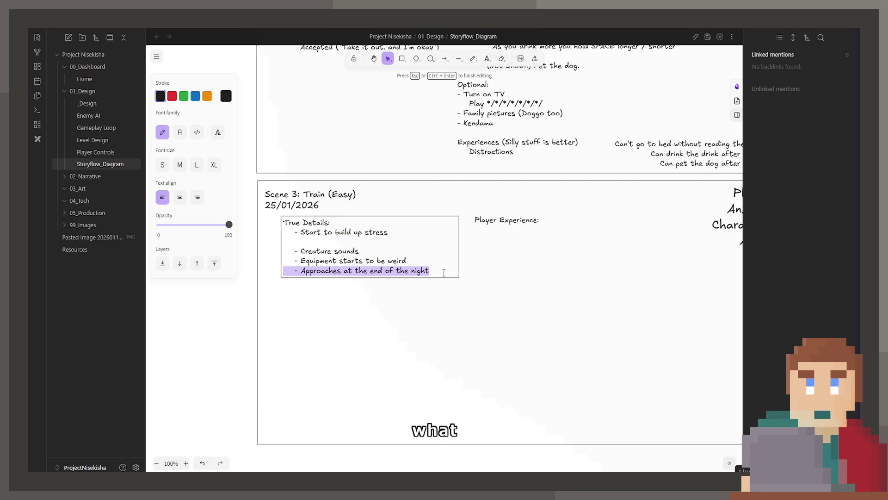
click(443, 272)
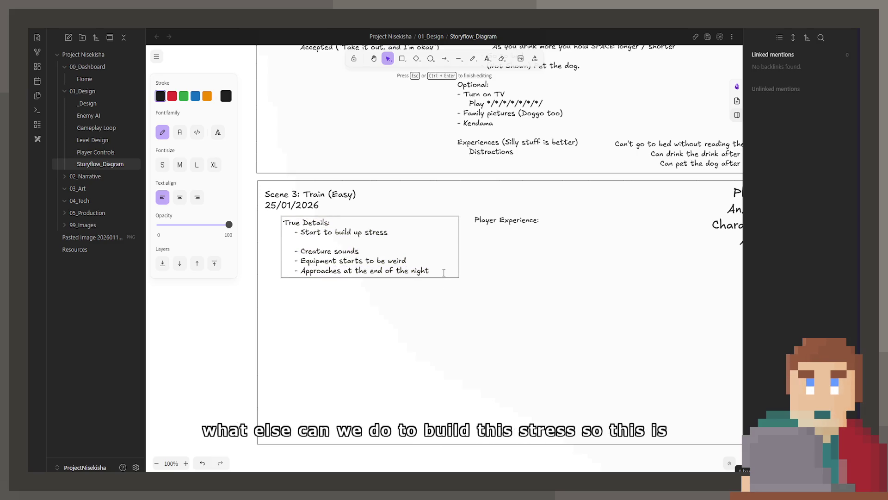
key(Return)
key(Return)
text(0)
key(BackSpace)
text(-)
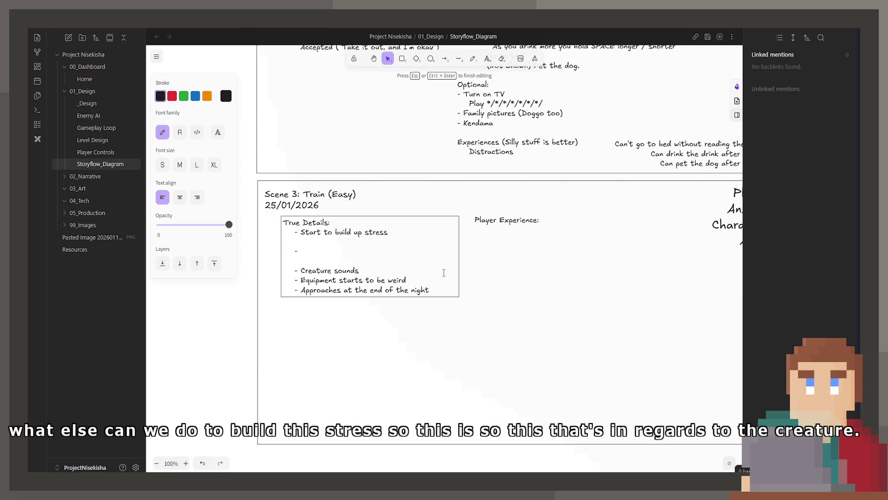
text(Introd)
key(BackSpace)
key(BackSpace)
text(oduce new modules)
key(Return)
text(- )
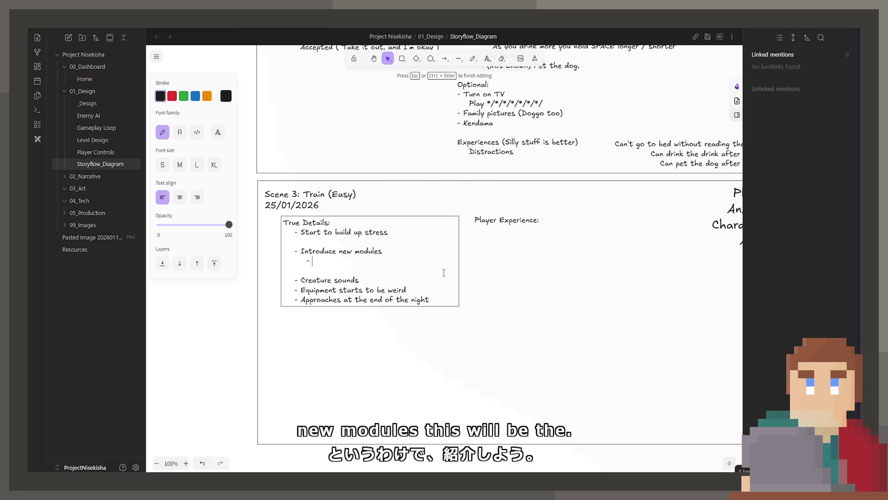
text(Switch Module)
key(Return)
text(- //////// Module)
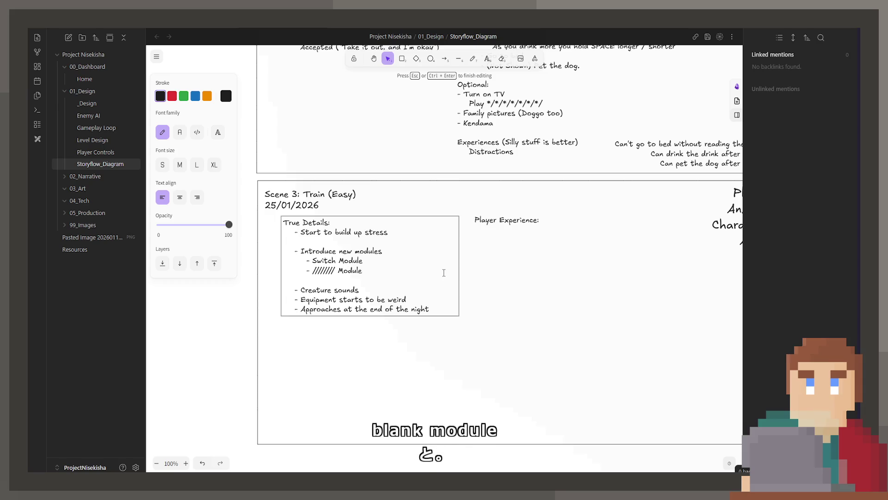
Set the module count to two and add a '//////// Module' placeholder under Switch Module.
click(339, 250)
text(2)
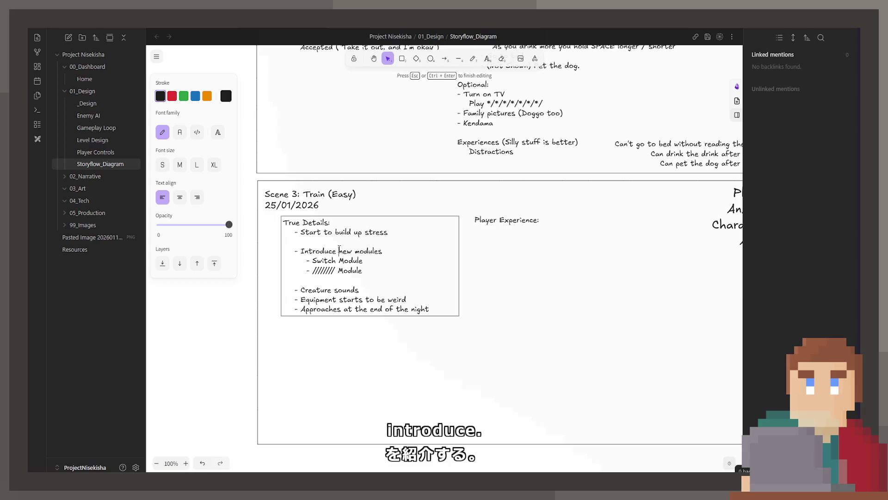
key(End)
key(BackSpace)
key(BackSpace)
key(BackSpace)
key(BackSpace)
key(BackSpace)
key(BackSpace)
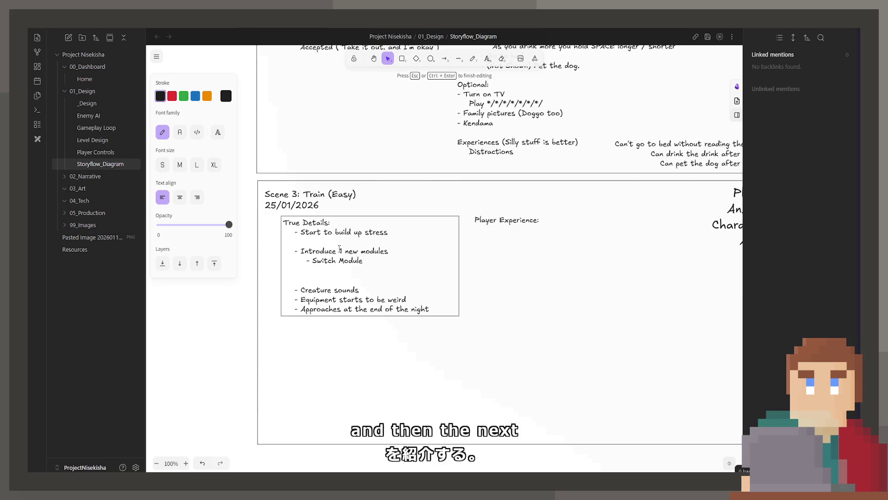
key(BackSpace)
key(BackSpace)
key(BackSpace)
key(BackSpace)
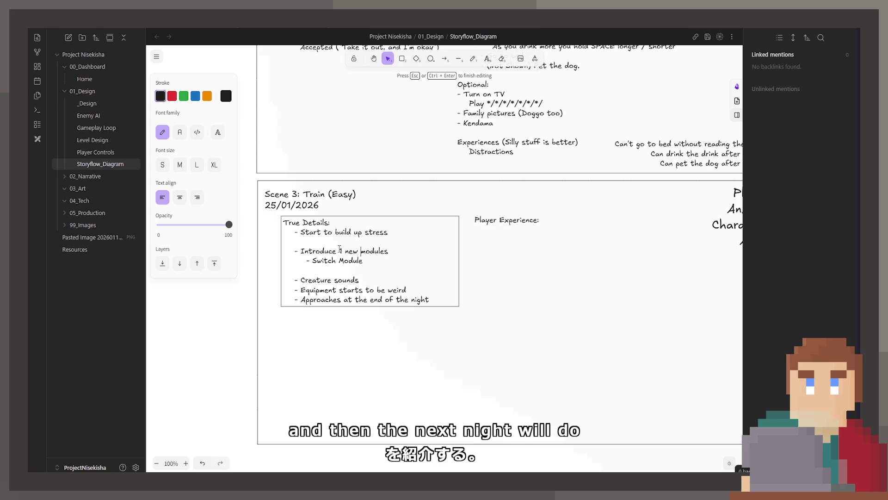
key(BackSpace)
text(2)
key(Down)
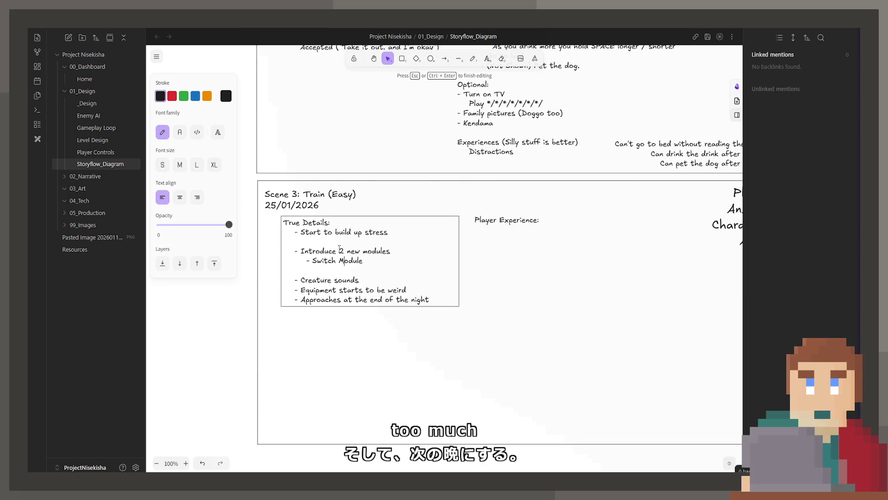
key(Return)
text(- /////// Module)
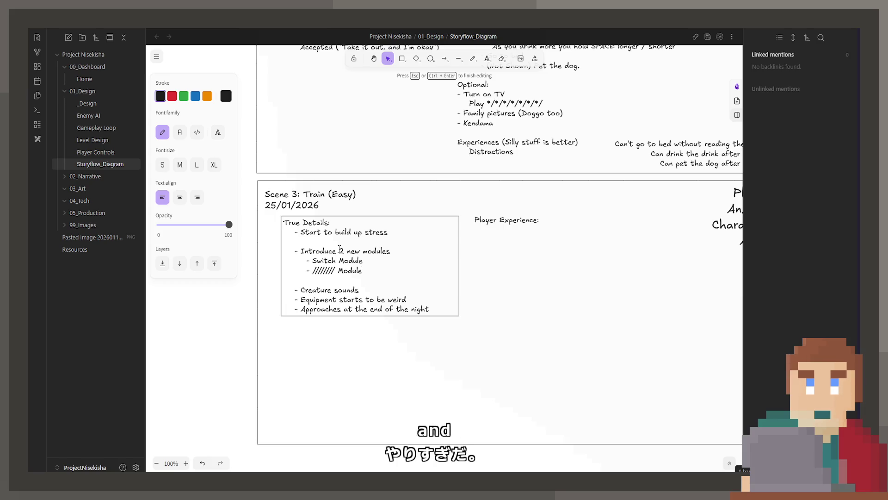
text(\)
Add an Incidents bullet with the sub-point 'X incidents per Y minutes' and finish editing.
key(BackSpace)
key(Return)
text(- )
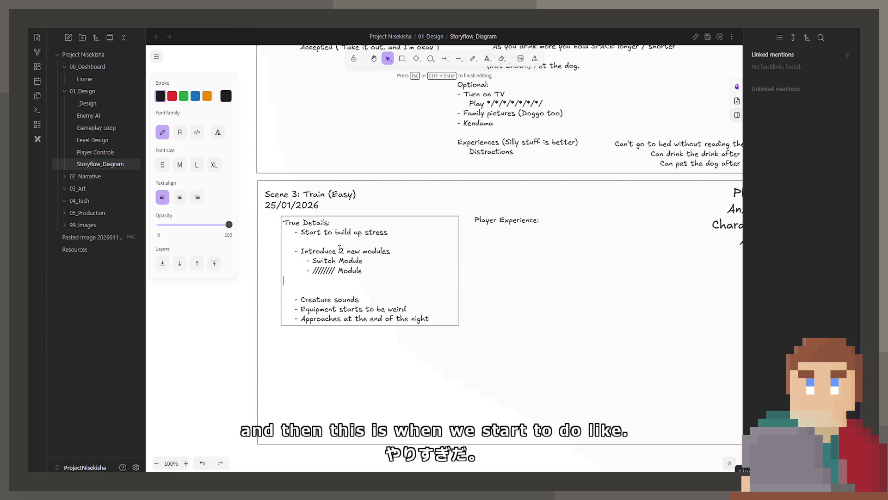
text(Inciden)
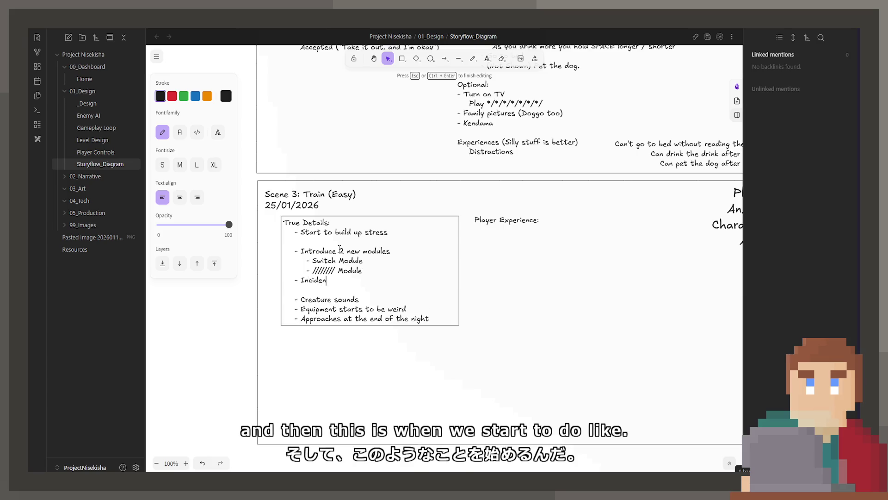
text(ts)
key(Return)
text(- )
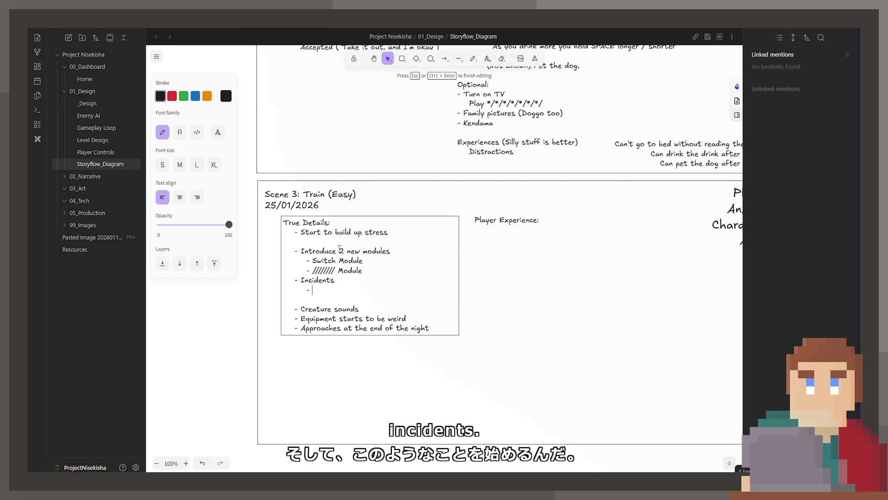
text(Xinci)
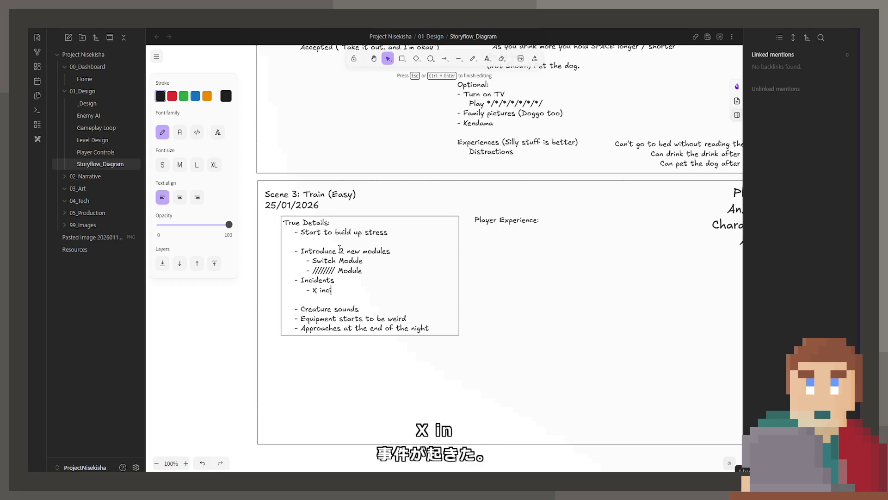
text(dents per min)
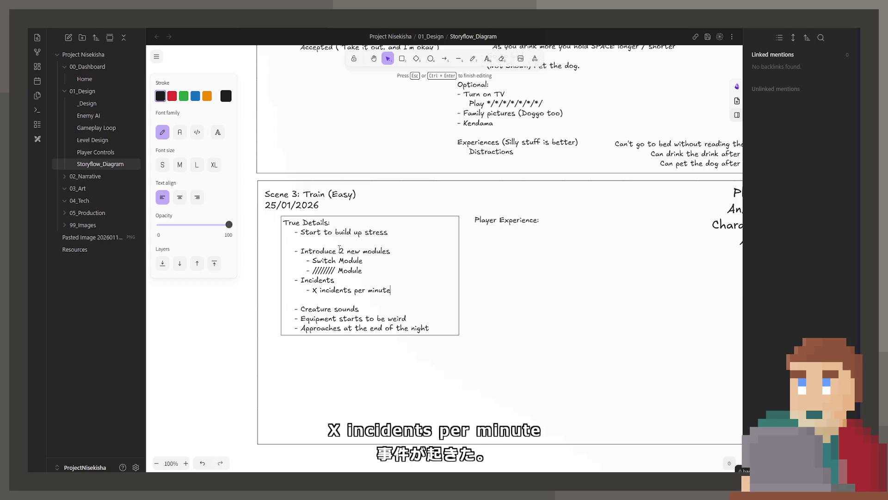
text(ute)
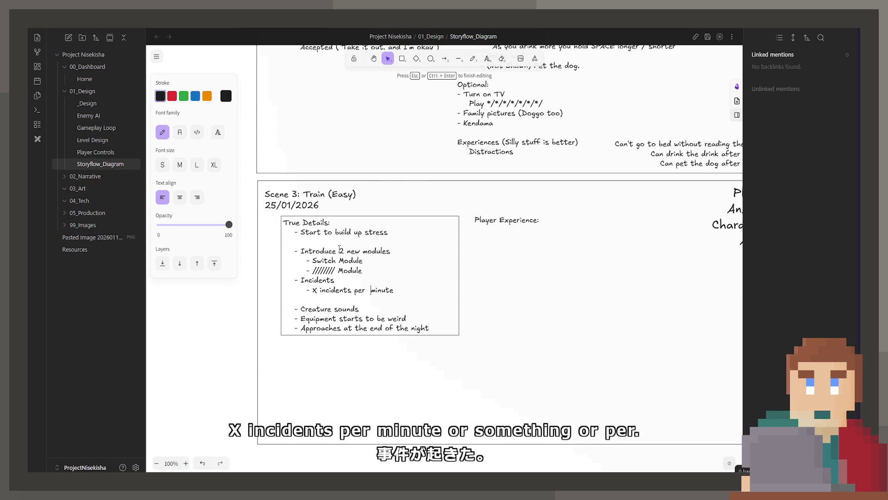
text(Y)
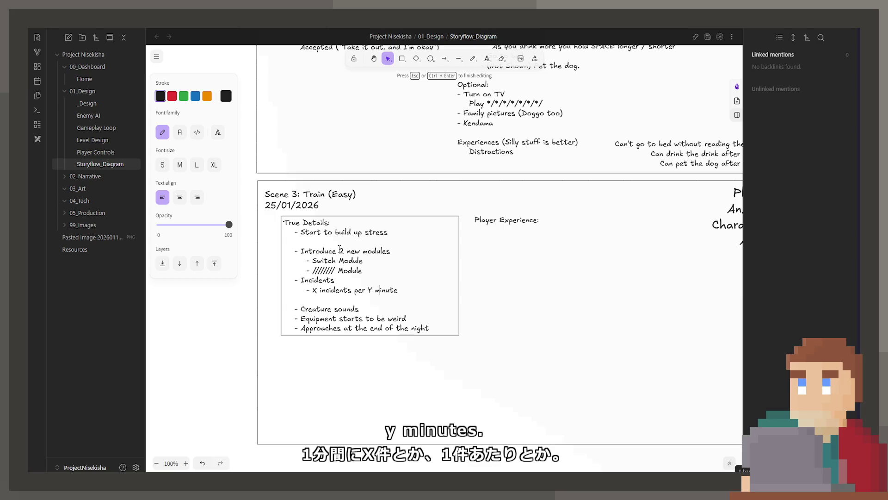
key(End)
text(s)
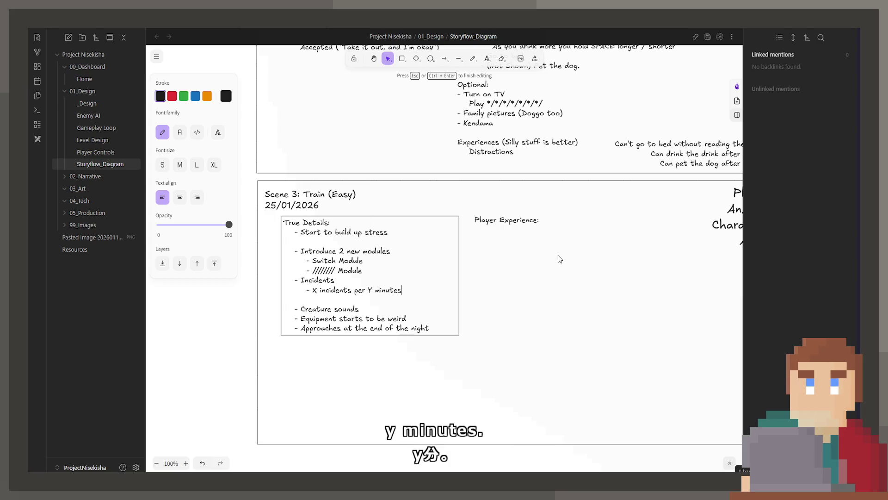
click(488, 288)
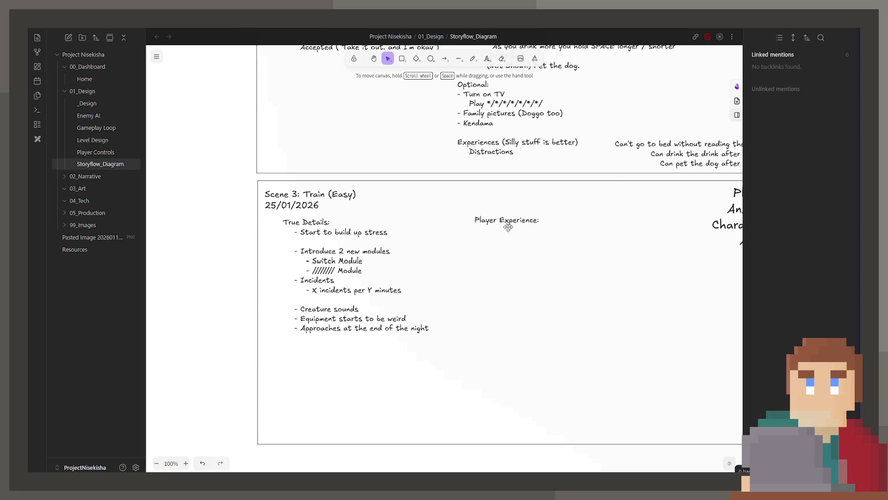
scroll(417, 236, right, 4)
scroll(332, 256, down, 1)
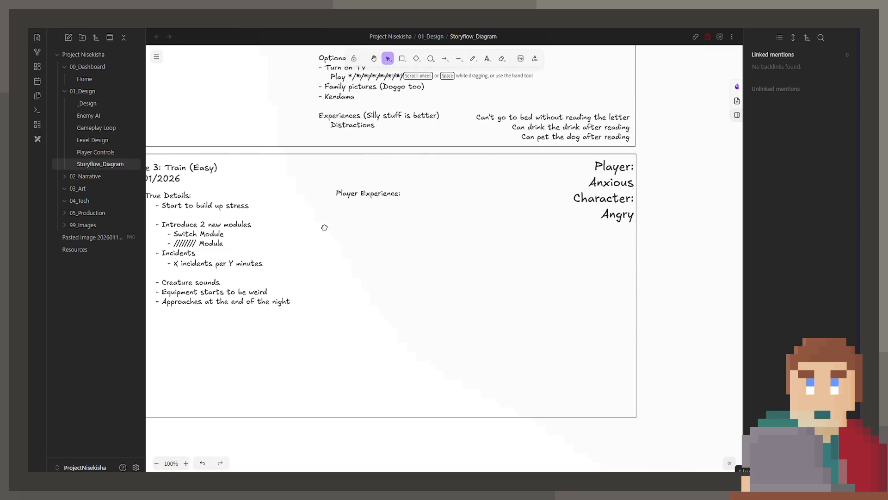
scroll(323, 226, left, 2)
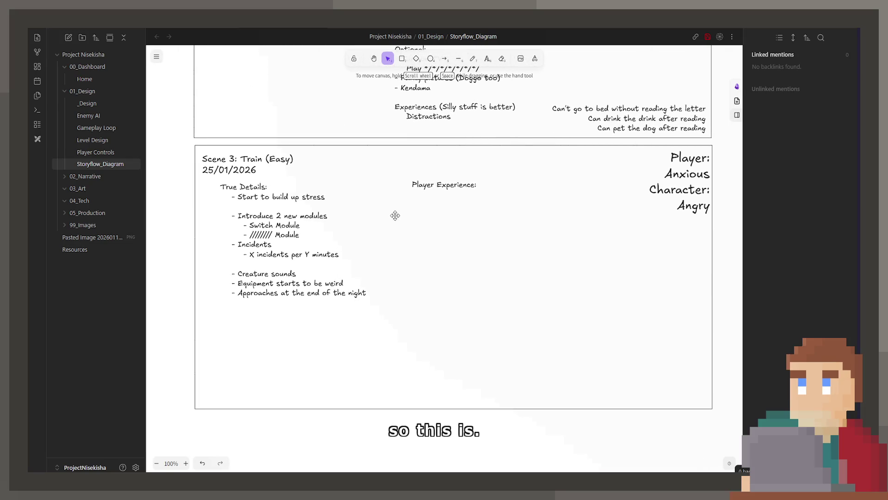
scroll(400, 210, up, 3)
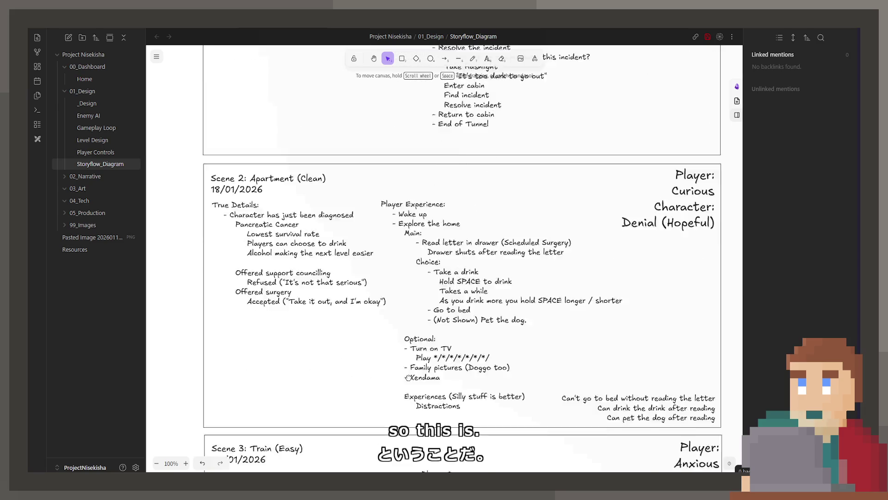
scroll(423, 216, up, 3)
scroll(447, 223, up, 3)
scroll(494, 236, up, 2)
scroll(493, 235, up, 3)
scroll(528, 219, up, 2)
scroll(569, 201, up, 1)
scroll(593, 198, up, 1)
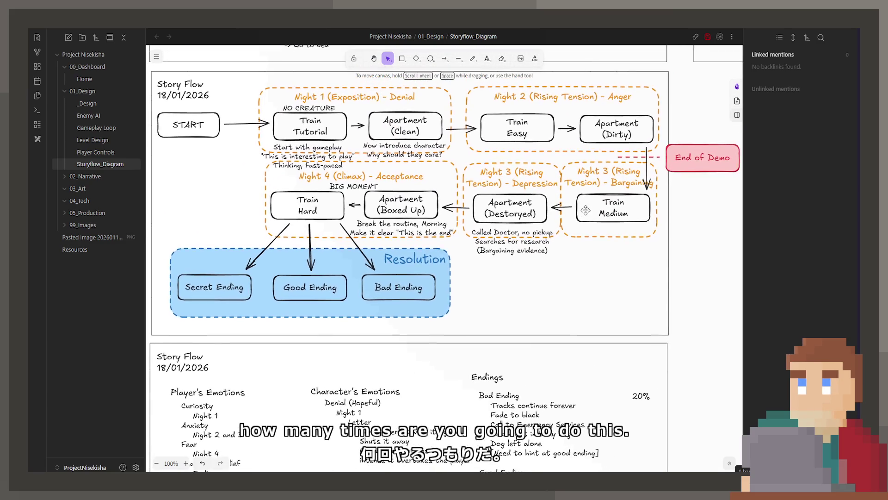
scroll(565, 215, up, 1)
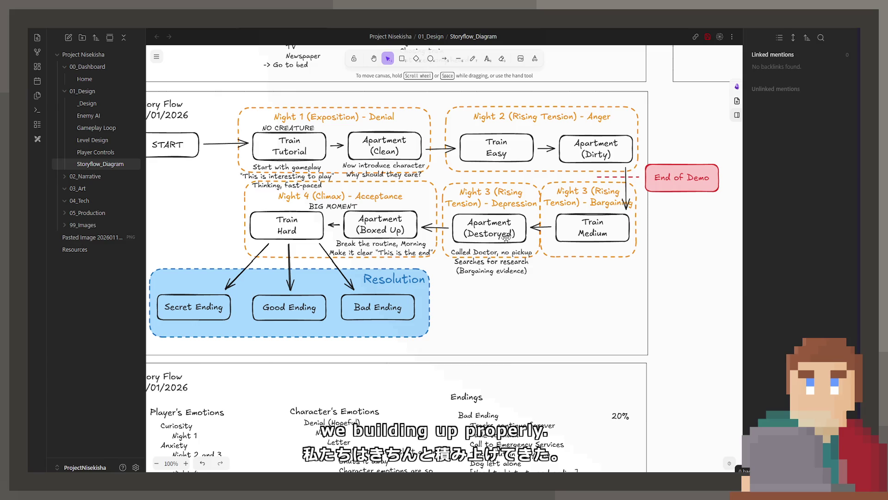
scroll(507, 239, down, 2)
scroll(511, 316, up, 1)
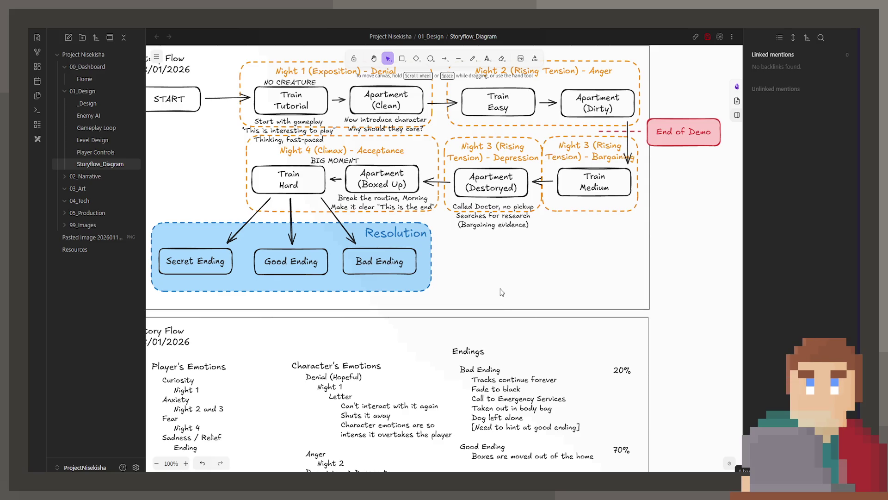
scroll(520, 308, down, 5)
scroll(494, 303, down, 5)
scroll(494, 278, down, 5)
scroll(488, 209, down, 5)
scroll(485, 189, down, 2)
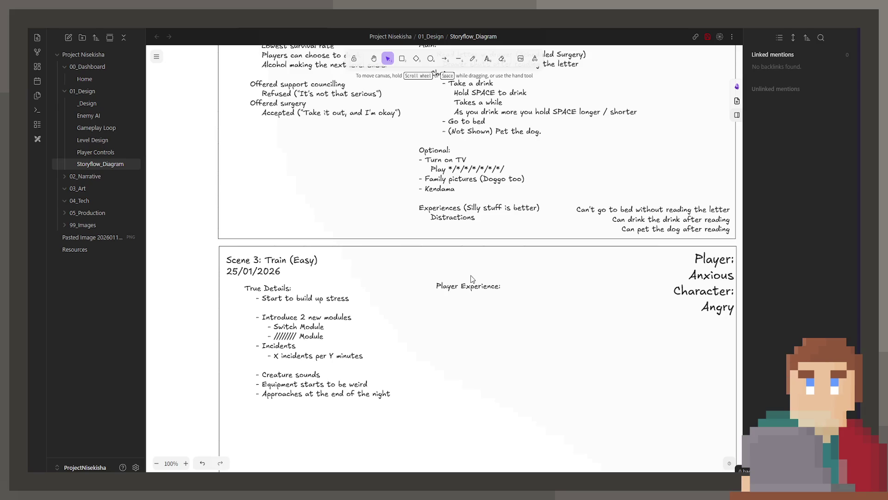
Reopen True Details and start typing ' (Reduced if drank)' after 'minutes'.
double_click(330, 366)
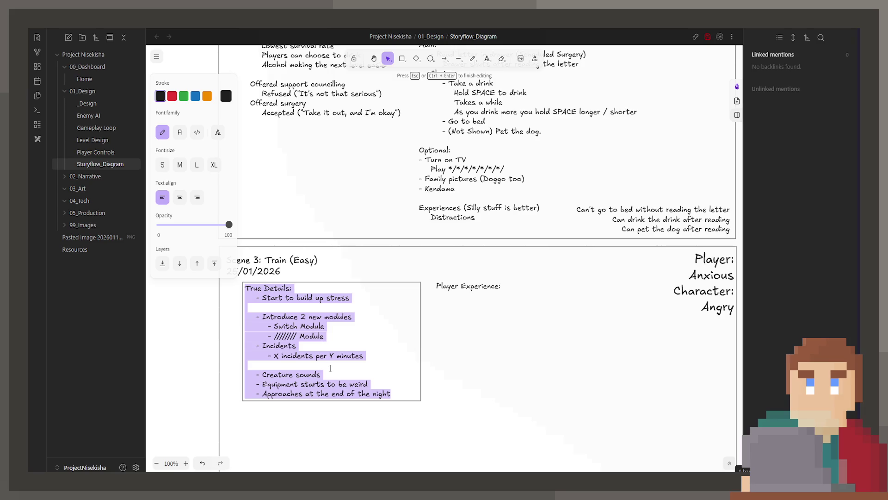
click(373, 357)
text((R)
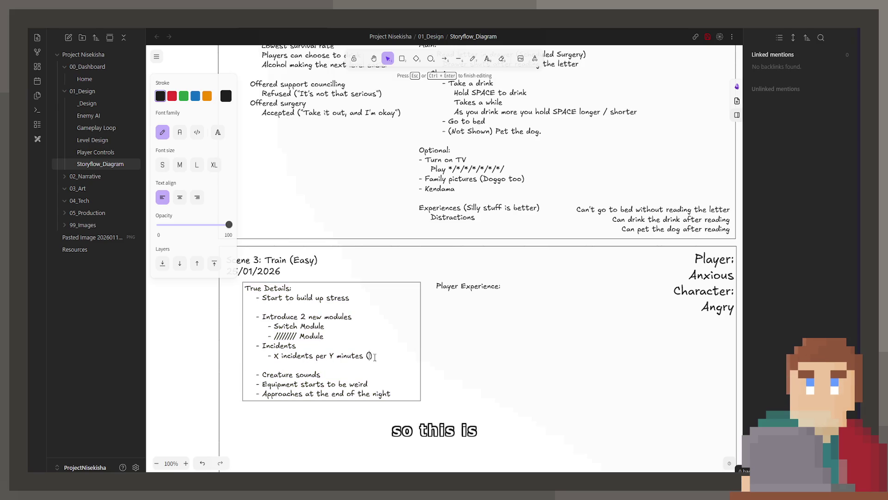
text(educe)d if drank)
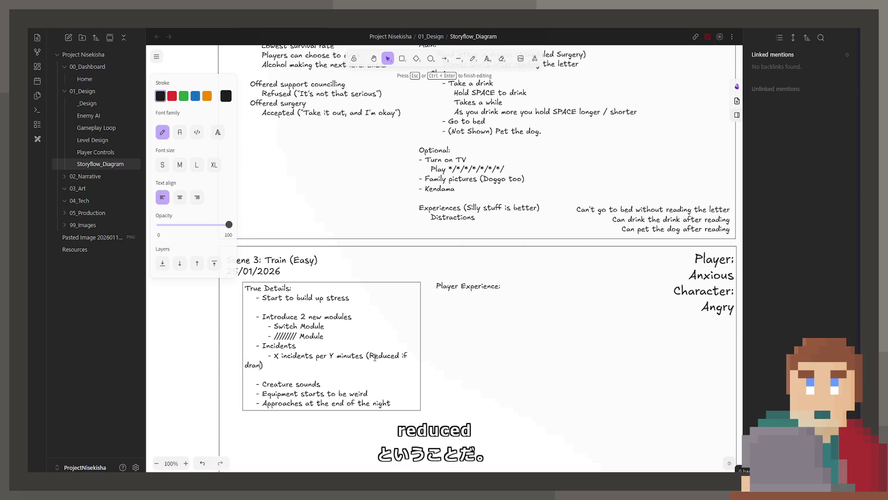
Align the incidents line and its wrapped 'drank)' continuation under the sub-point dash.
key(Home)
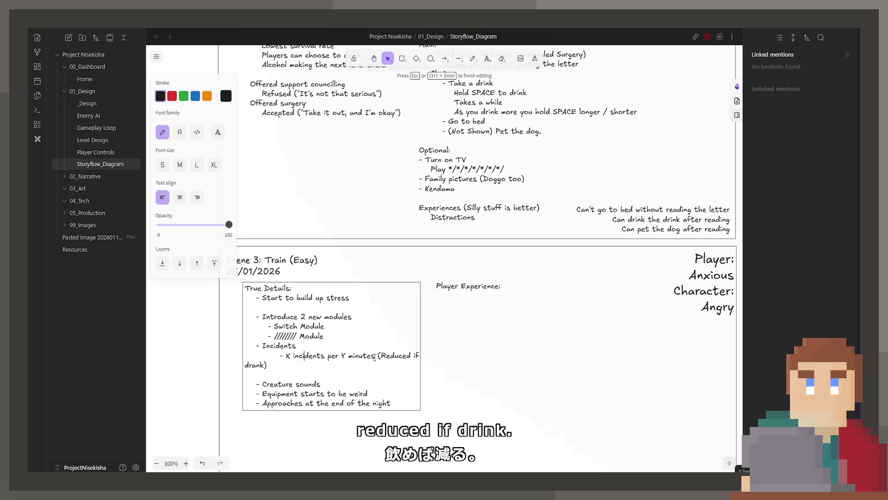
key(BackSpace)
key(BackSpace)
key(BackSpace)
key(BackSpace)
key(BackSpace)
key(BackSpace)
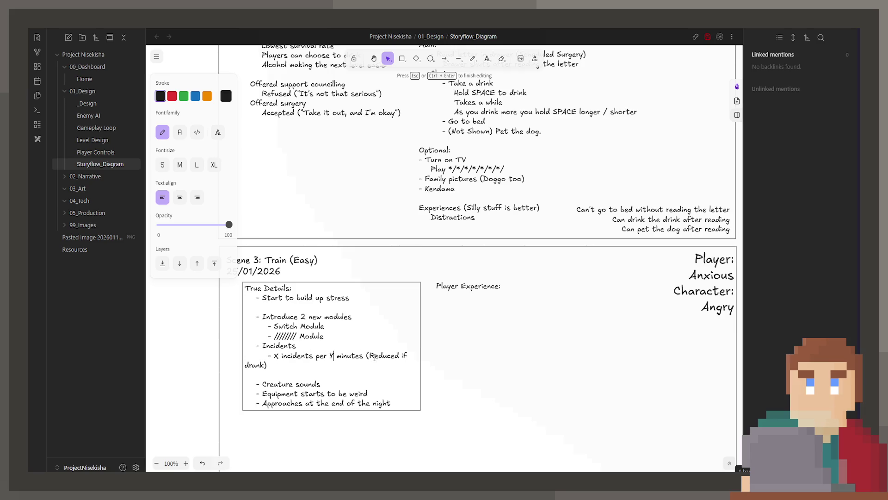
key(Down)
key(Home)
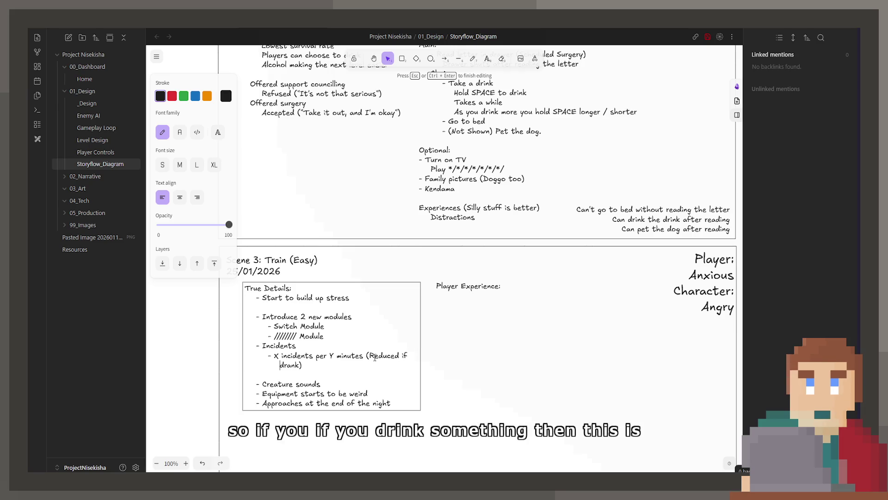
key(BackSpace)
key(BackSpace)
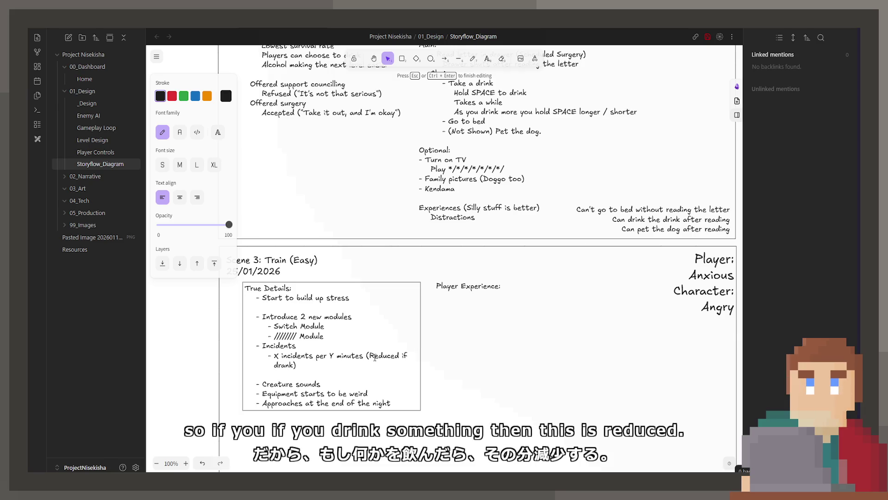
click(456, 372)
scroll(444, 334, down, 2)
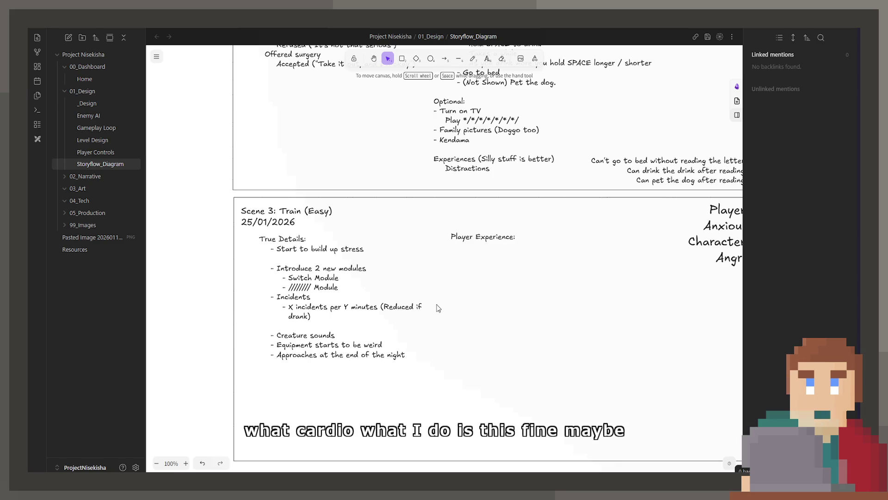
Enter edit mode on Scene 3's 'Player Experience:' heading text.
double_click(505, 248)
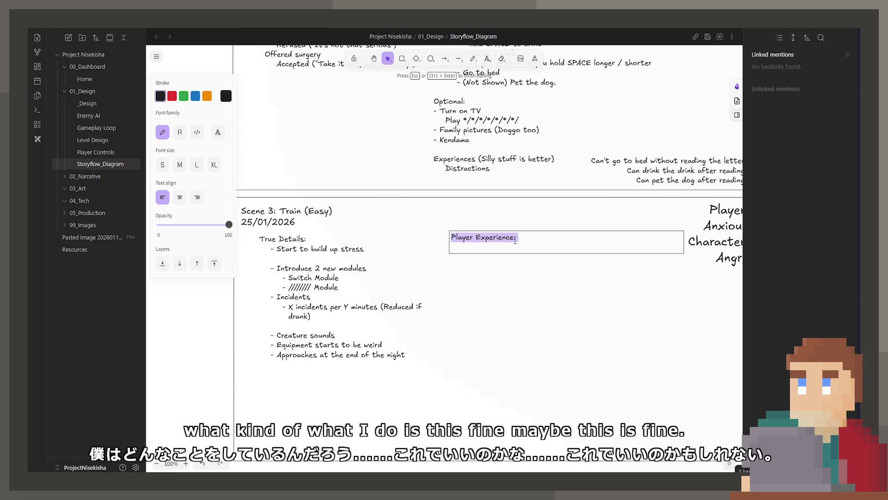
Write the 'Wake up on the train' beat and retype the 'Looking forward from the door' line.
click(523, 245)
scroll(520, 264, up, 2)
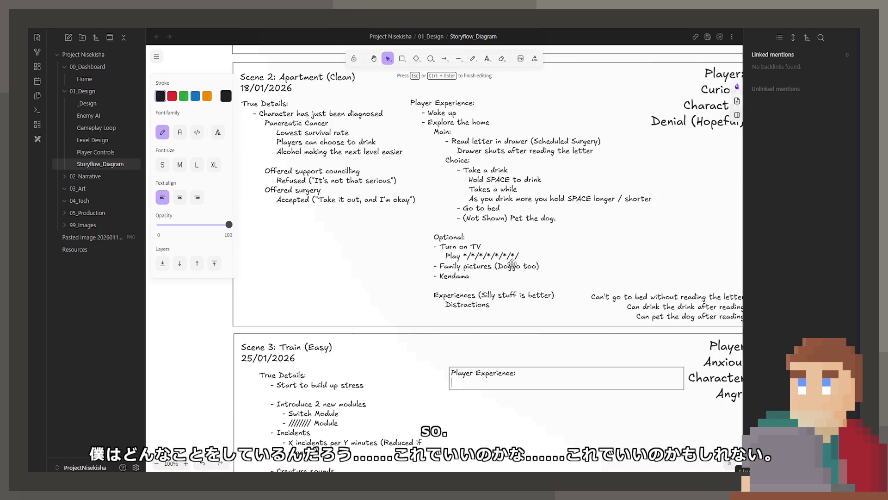
scroll(415, 415, up, 6)
scroll(415, 415, down, 3)
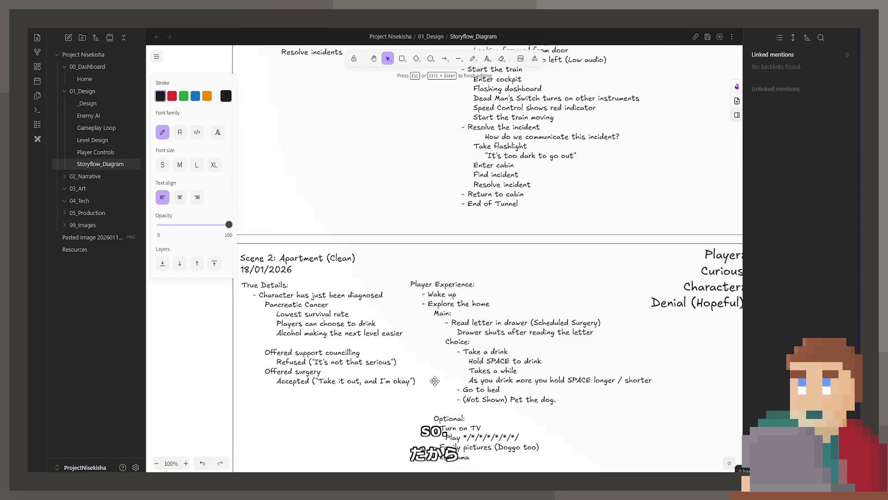
scroll(461, 378, down, 4)
text(- Wake up on the train)
key(Return)
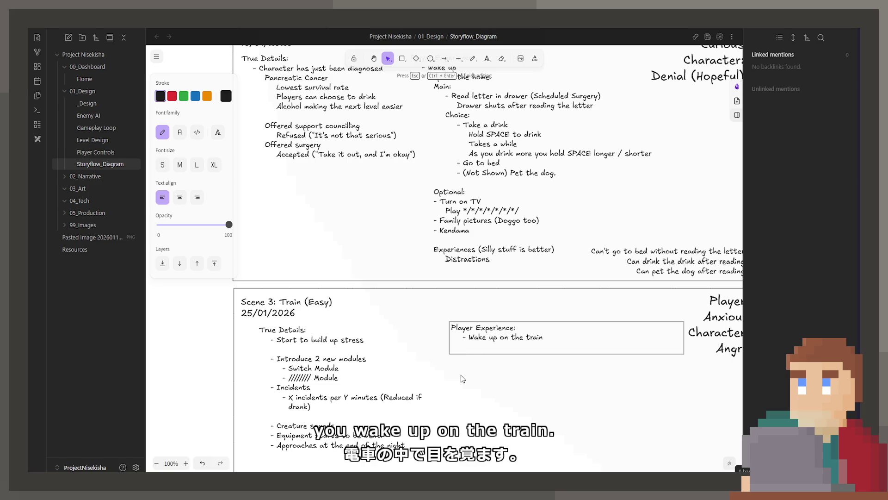
text(Infront of the doort)
key(BackSpace)
key(Home)
text(-)
scroll(460, 378, up, 4)
scroll(451, 375, up, 2)
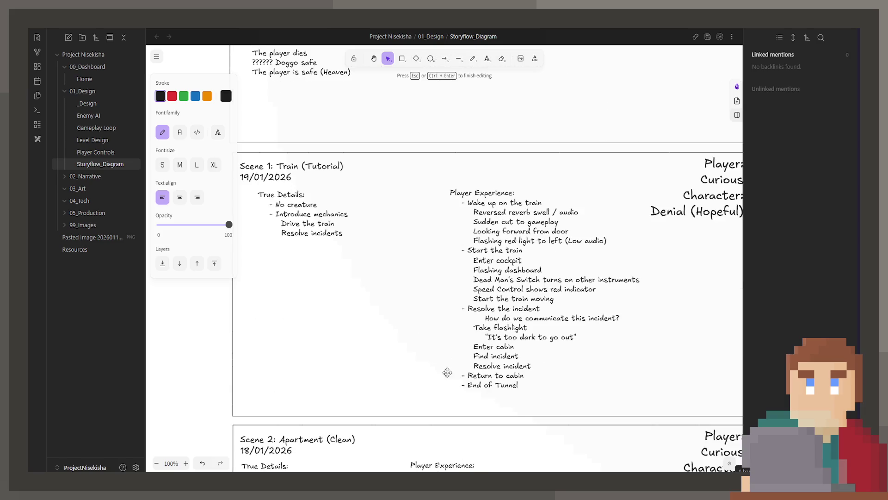
scroll(436, 372, down, 3)
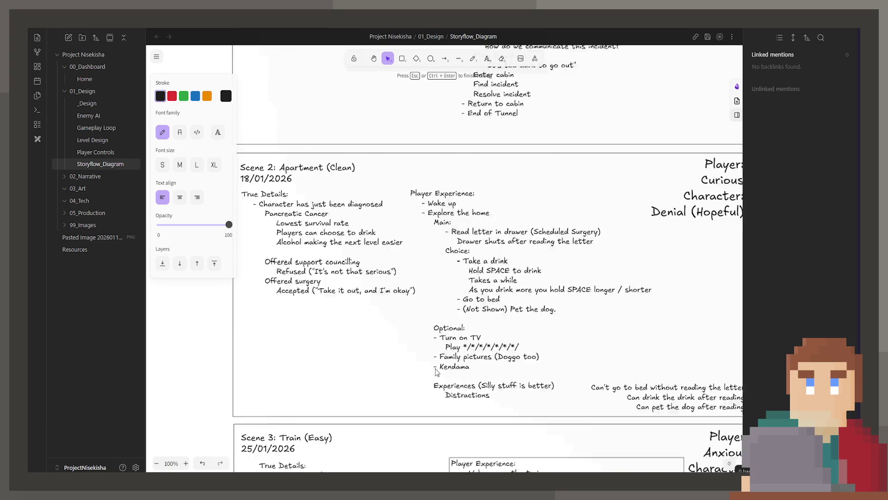
scroll(441, 370, down, 3)
key(Delete)
key(Delete)
key(Delete)
text(4ooking forward from the door)
Insert indented '(Establish Motif)' and 'Reversed swell' lines between the train and door beats.
key(Up)
key(Return)
text((Establish Motif)
key(Down)
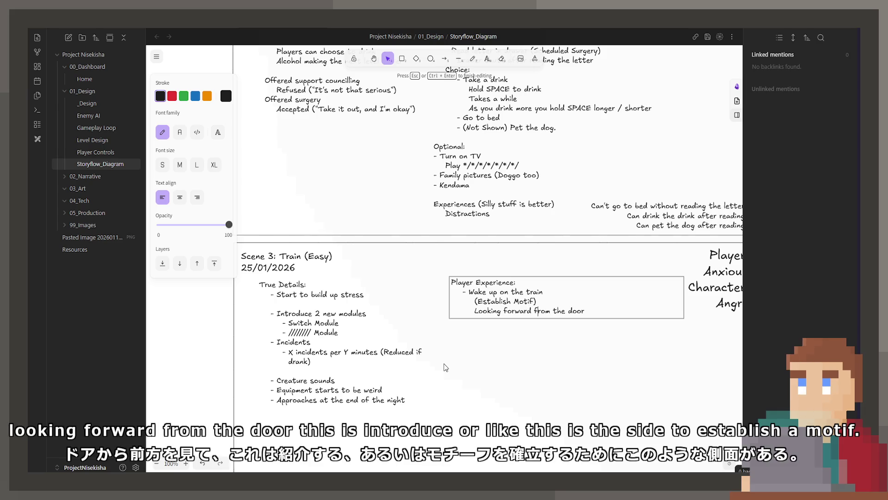
key(End)
key(Return)
key(Up)
key(Return)
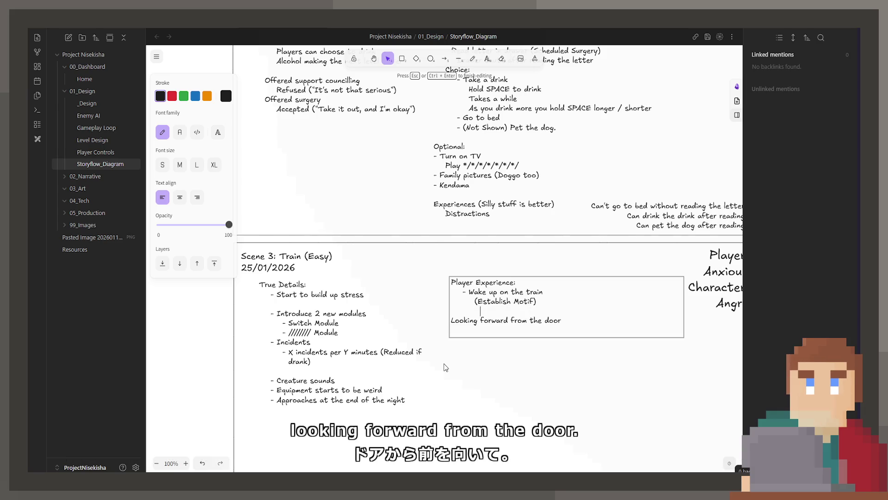
text(Reversed swell)
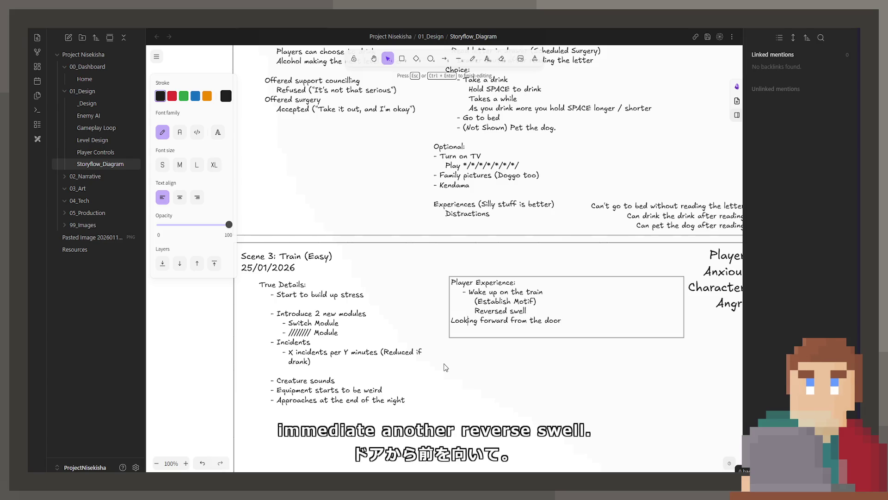
key(Tab)
key(Tab)
key(Return)
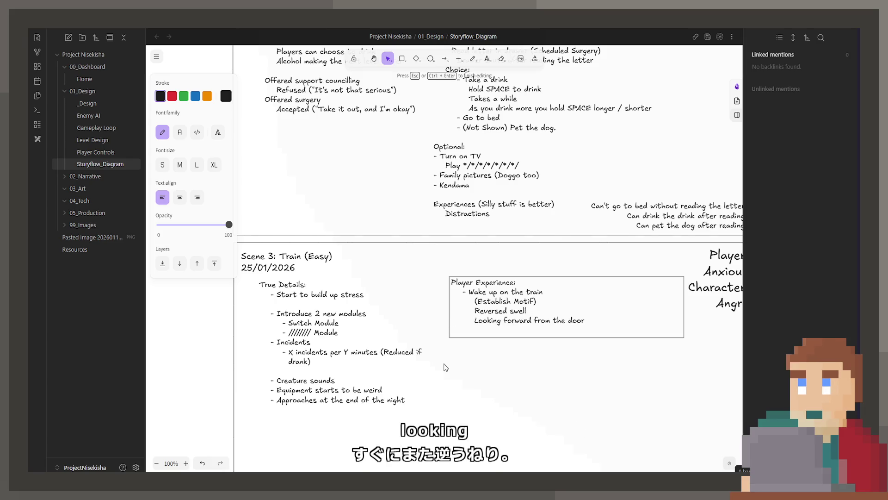
scroll(445, 367, up, 4)
scroll(450, 362, up, 1)
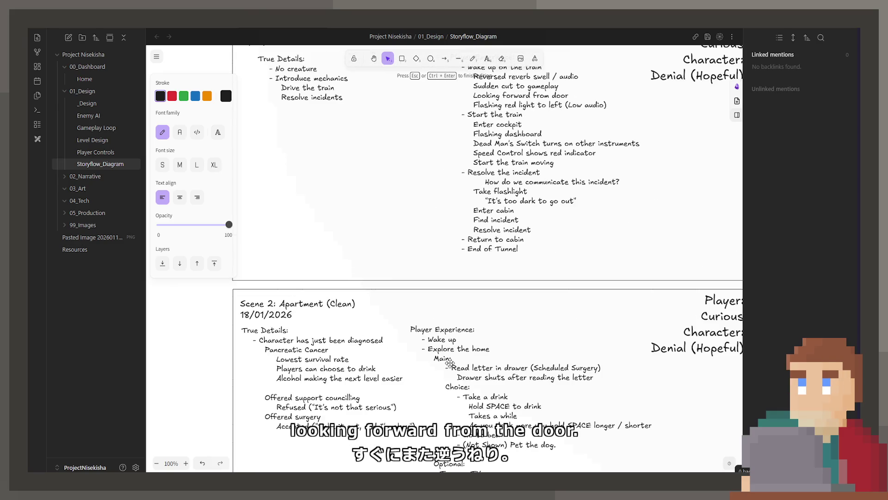
scroll(446, 362, down, 4)
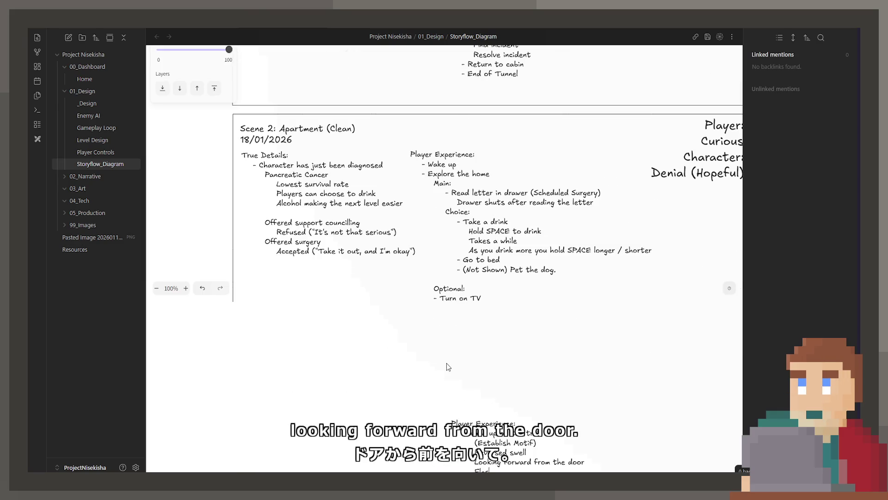
scroll(501, 200, up, 4)
scroll(514, 243, down, 4)
scroll(520, 263, down, 4)
Reopen the Player Experience text and type 'Flashing red light to the left'.
click(527, 281)
double_click(528, 281)
text(red light to the left)
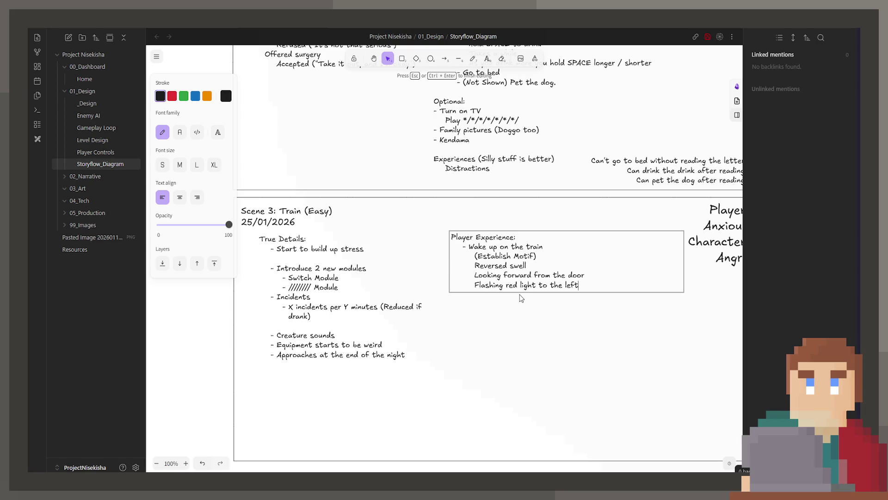
Add the 'Start the train, start moving' beat below the red-light line.
key(Return)
text(Con)
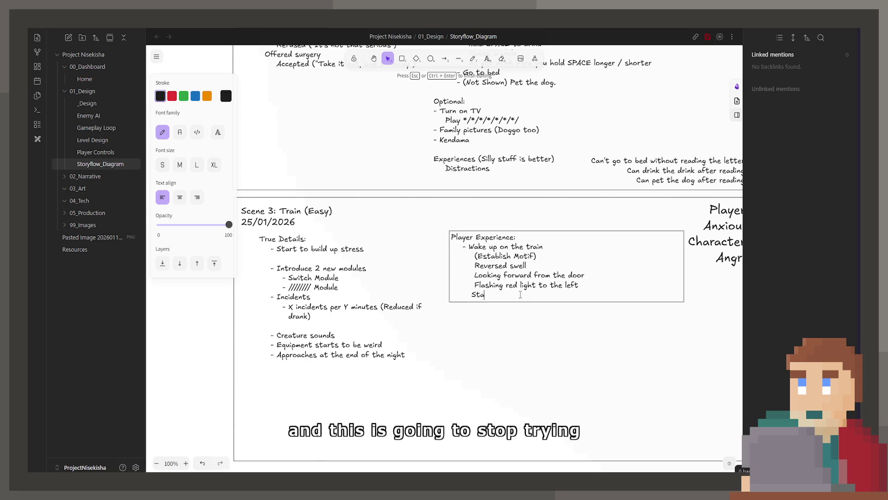
text(Start the train, start mobv)
key(BackSpace)
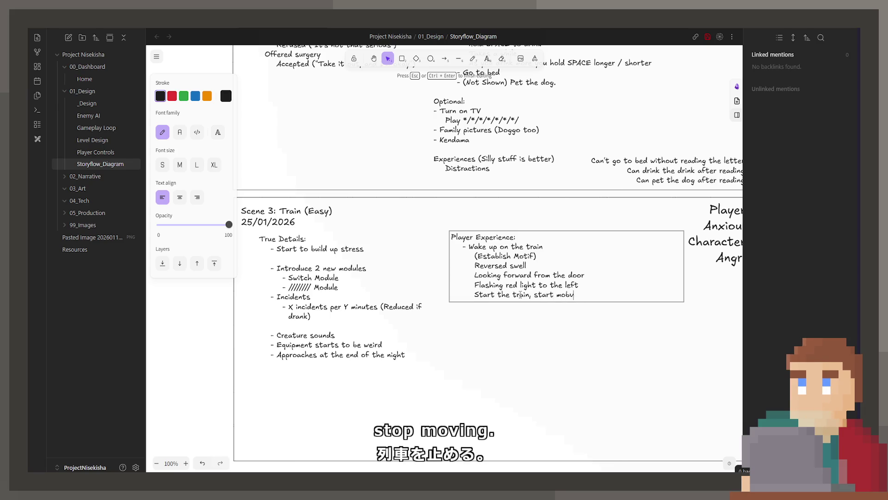
text(ng)
key(Return)
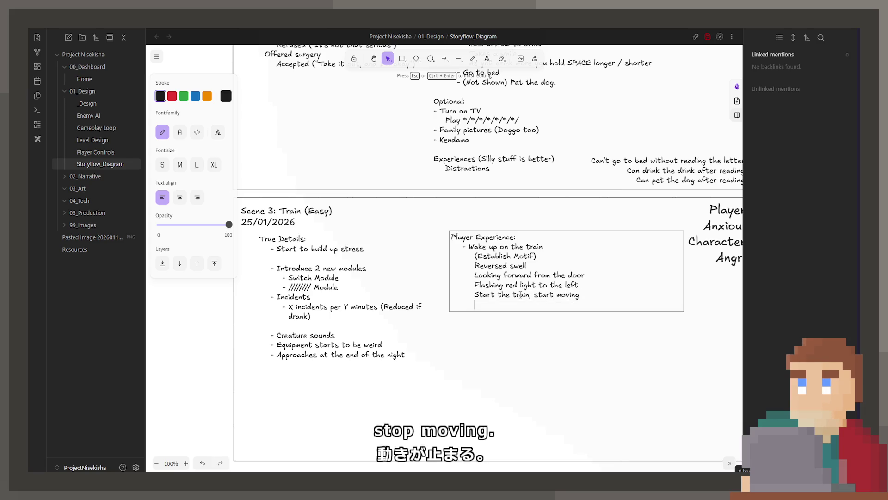
text(As you start)
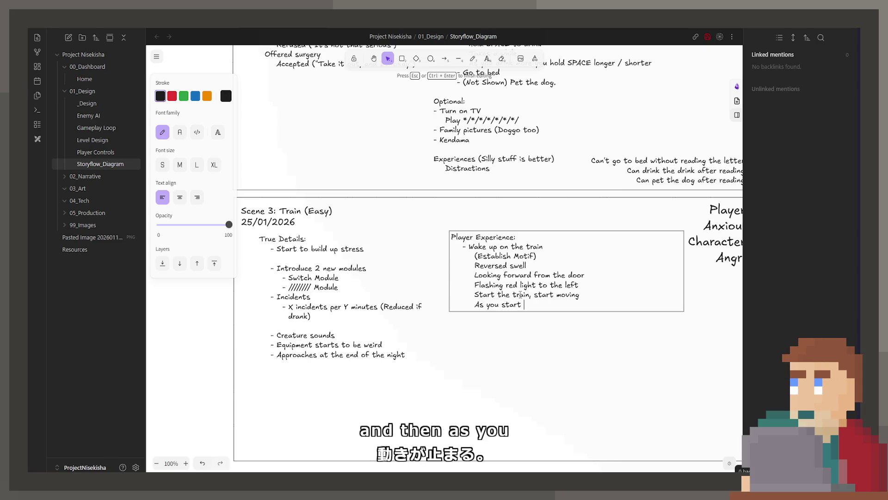
text( moving, t)
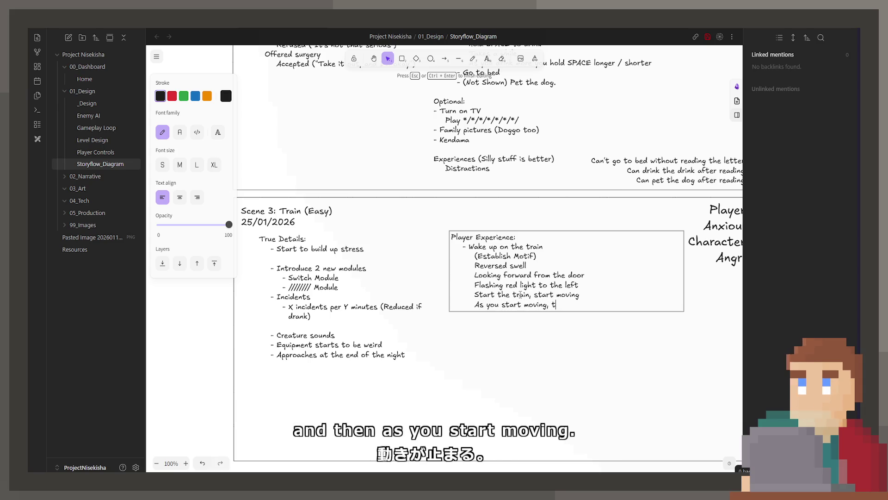
key(BackSpace)
text(a sound )
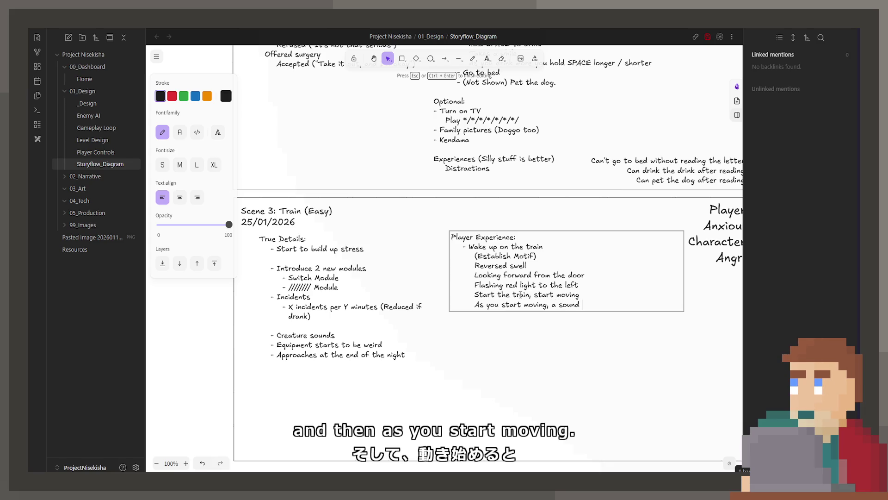
text(from behind)
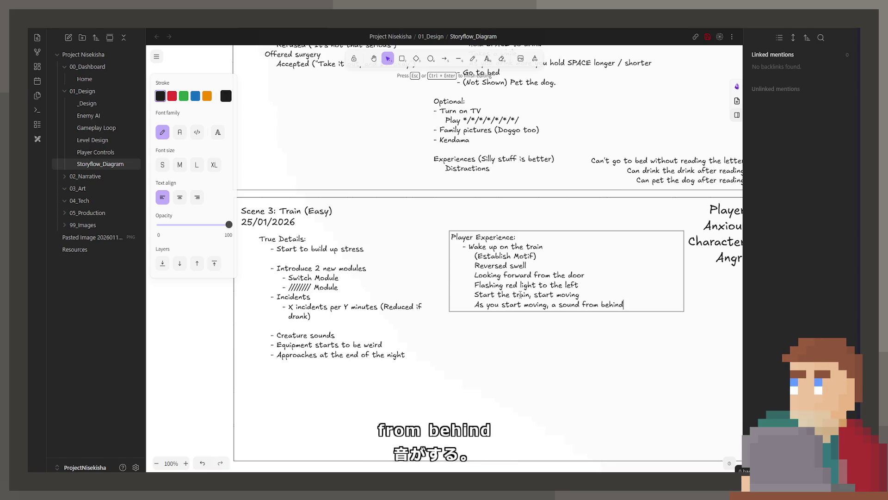
text( ()
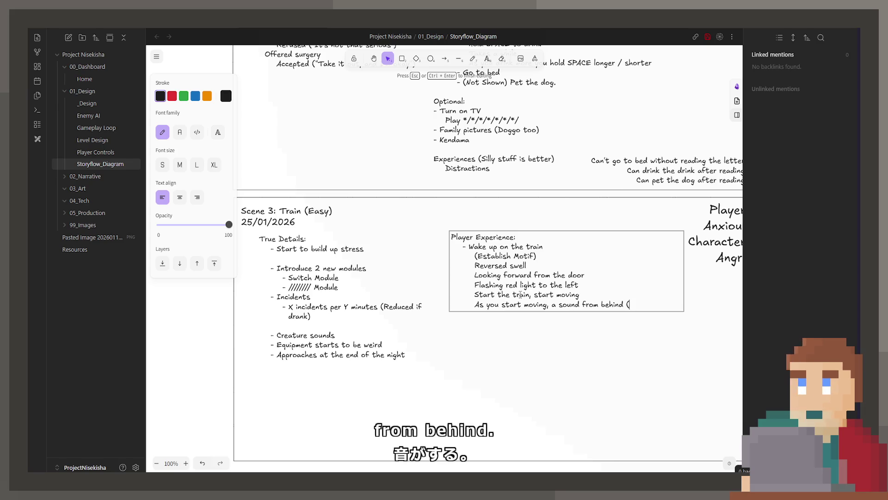
text(Distant R)
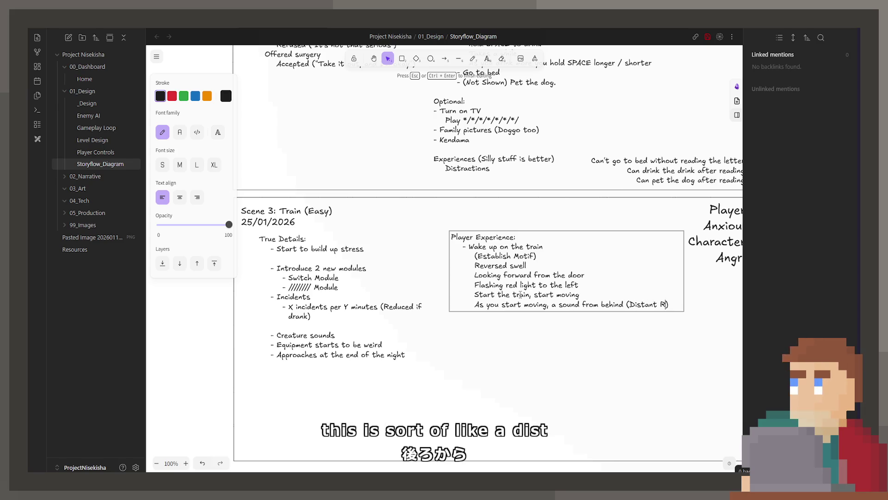
text(oar)
Add the Distant Roar from behind beat with its indented 'something will happen' note.
key(End)
key(Return)
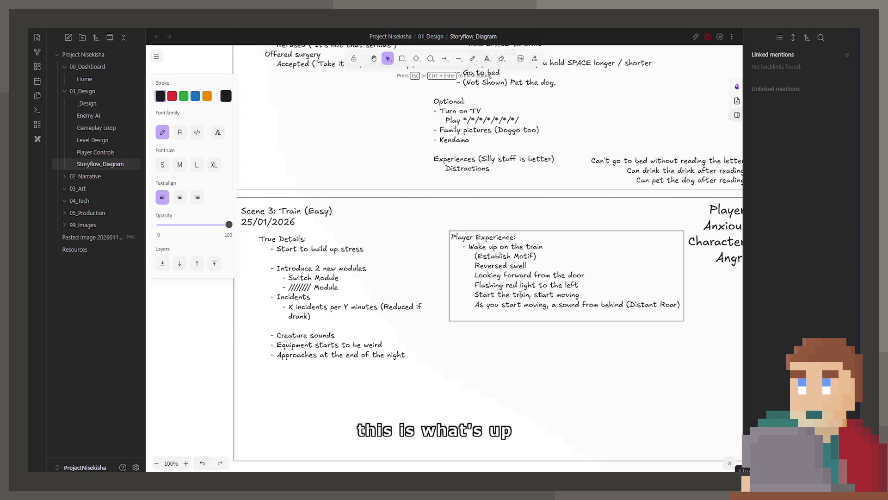
text(Indicates something is gonn)
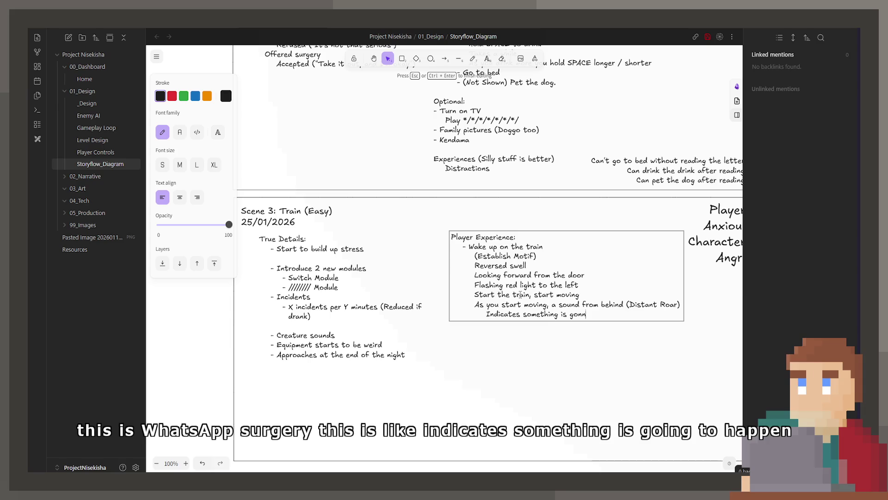
text(a happen)
key(Return)
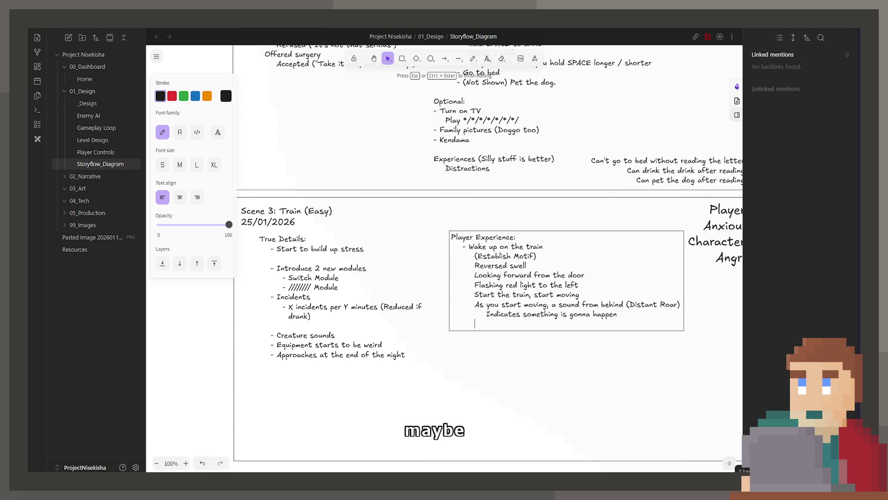
click(383, 270)
Insert a new True Details item below 'Equipment starts to be weird' for the train-creak beat.
double_click(395, 344)
triple_click(394, 343)
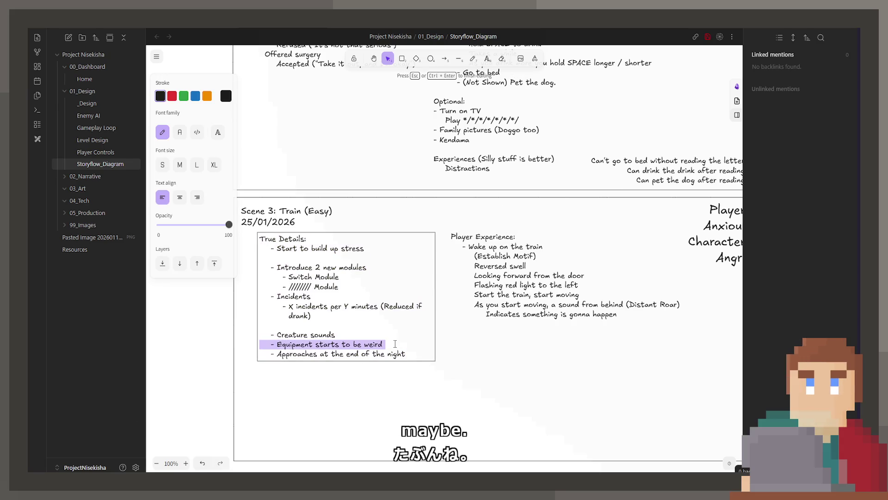
click(394, 343)
key(Return)
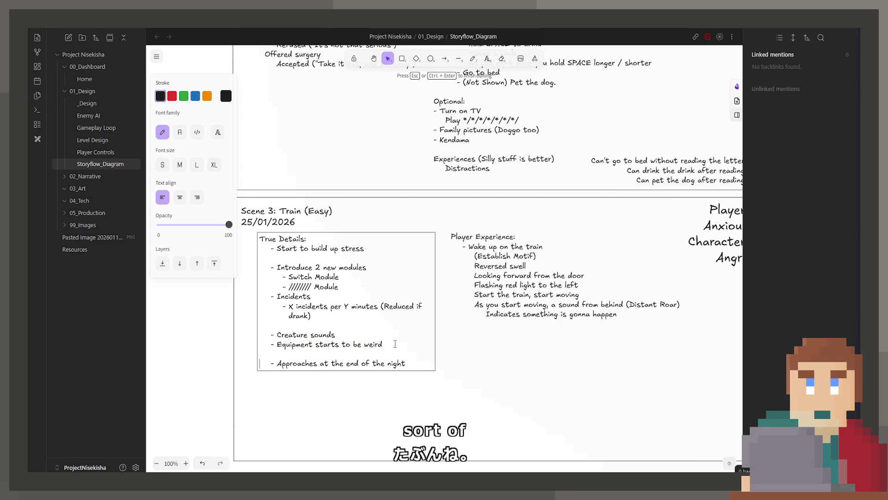
text(- Train)
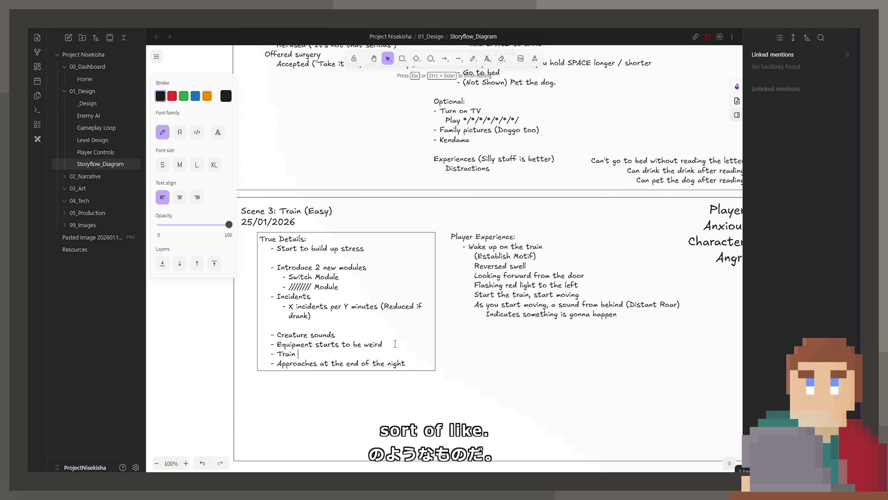
text( starts to creak)
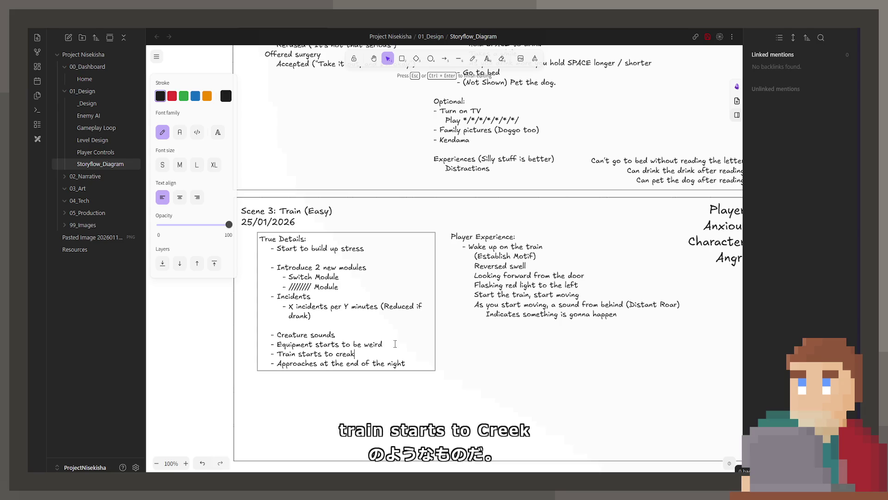
Start a new blank line in the Player Experience list for the next beat.
click(548, 319)
key(Return)
key(Right)
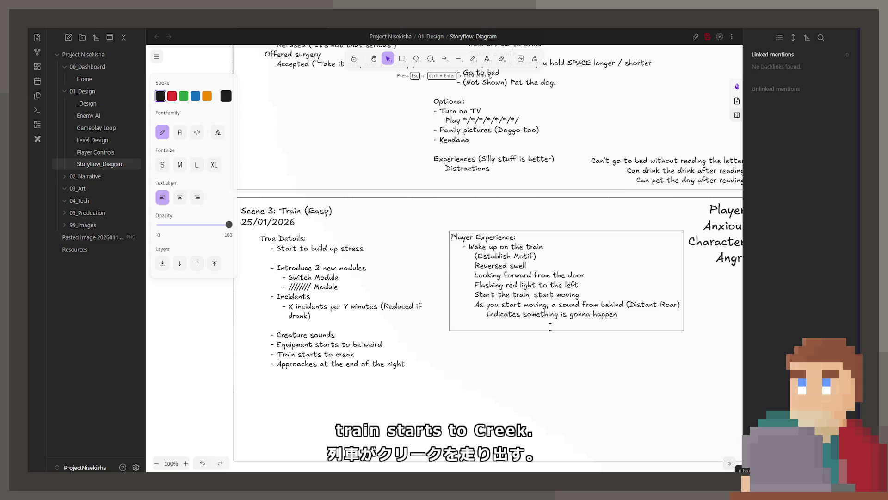
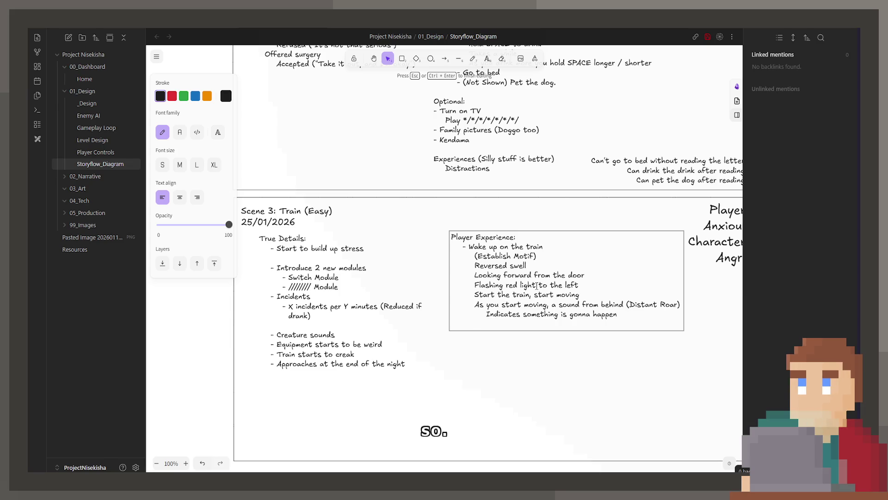
Add the startup switch module line to Scene 3's Player Experience and widen the box to fit it.
key(Return)
text(At )
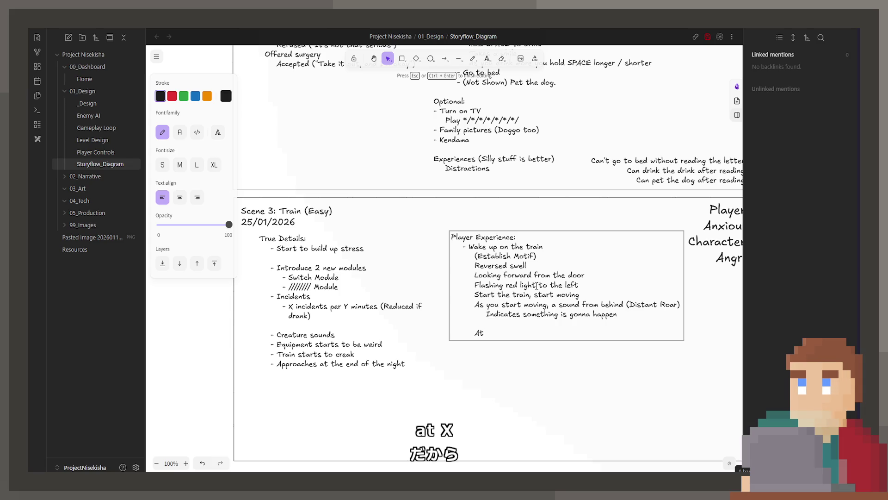
text(%)
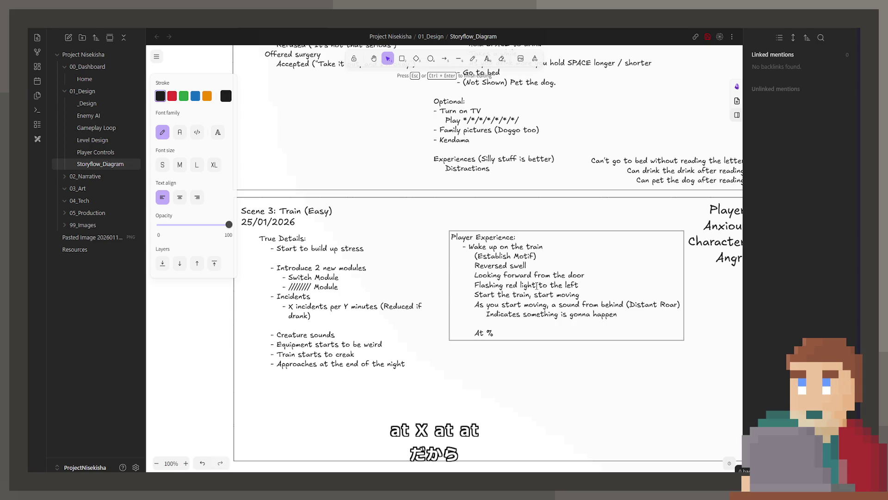
text(, )
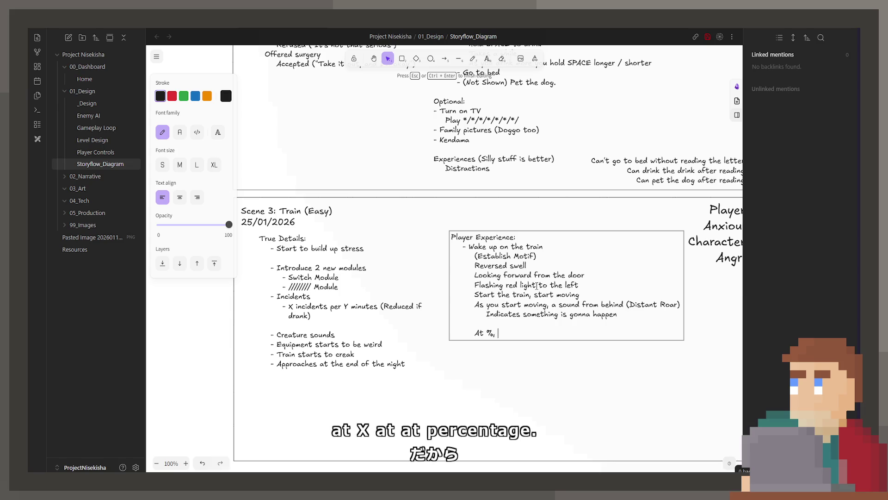
text(startup switch module (Turn on lights, sound queue))
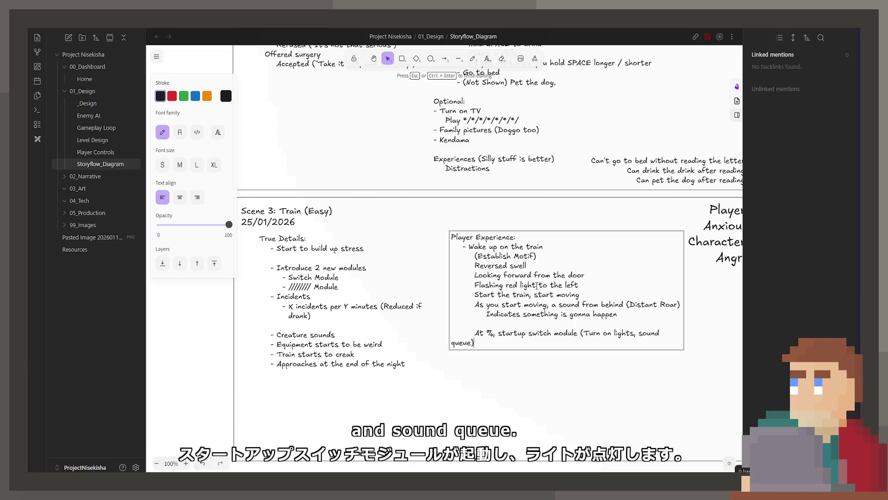
key(Left)
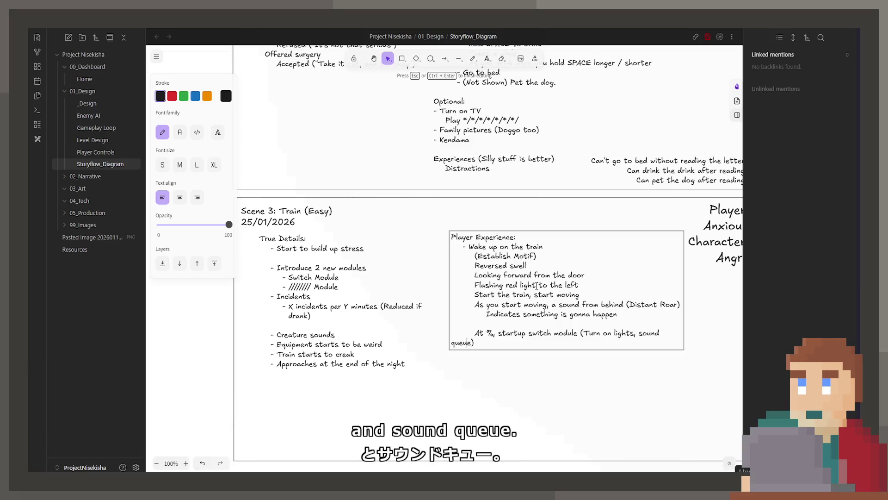
key(Escape)
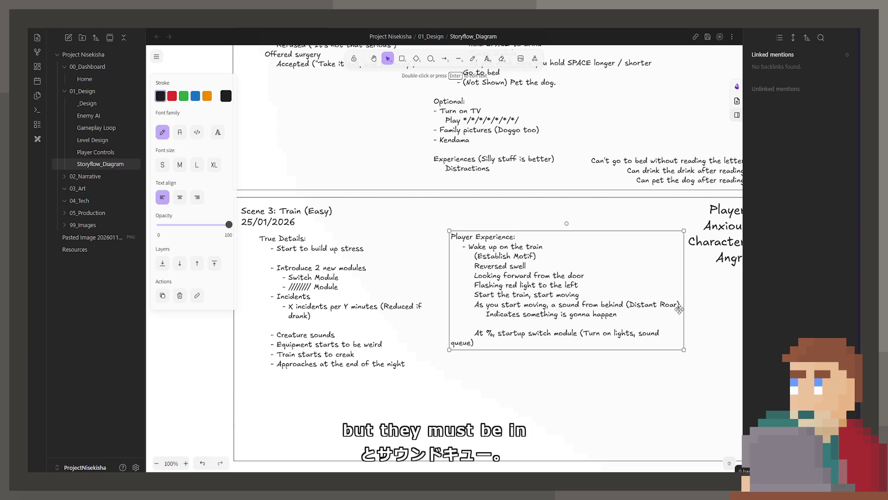
drag(678, 309, 691, 309)
Add 'Player has to be in the cabin' indented beneath the startup module line.
double_click(688, 333)
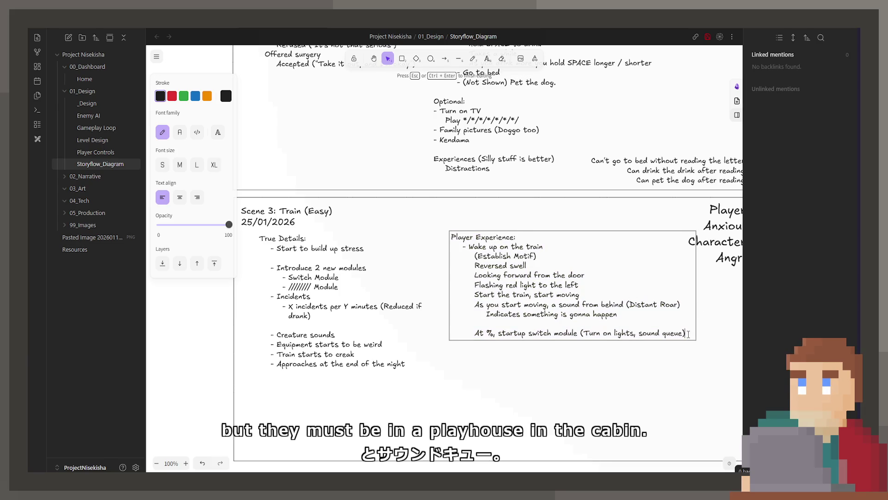
key(Return)
text(Player has to be in the )
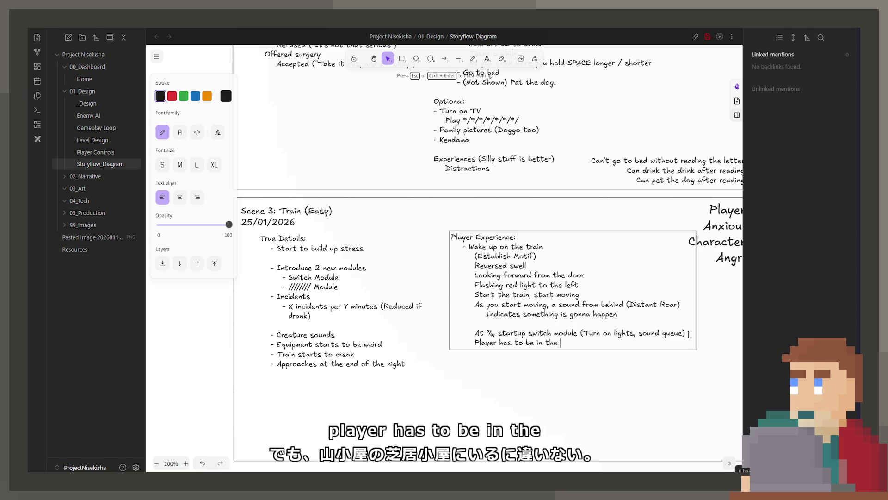
text(cabin)
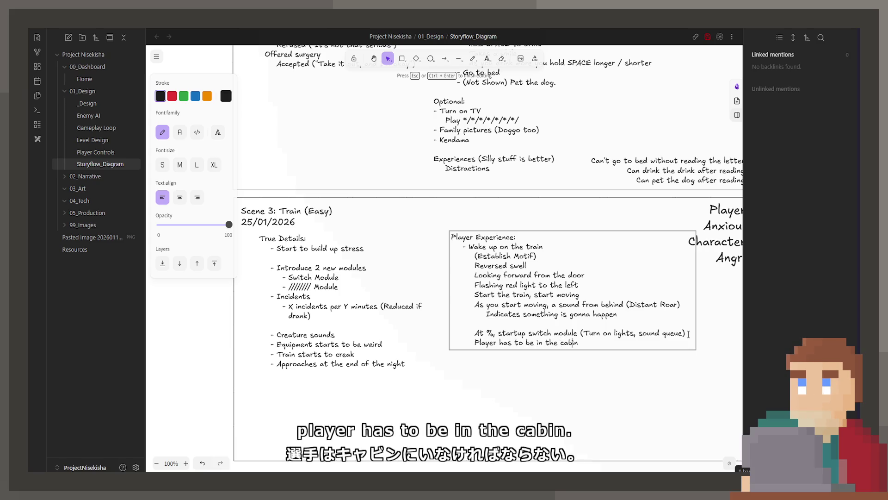
key(Tab)
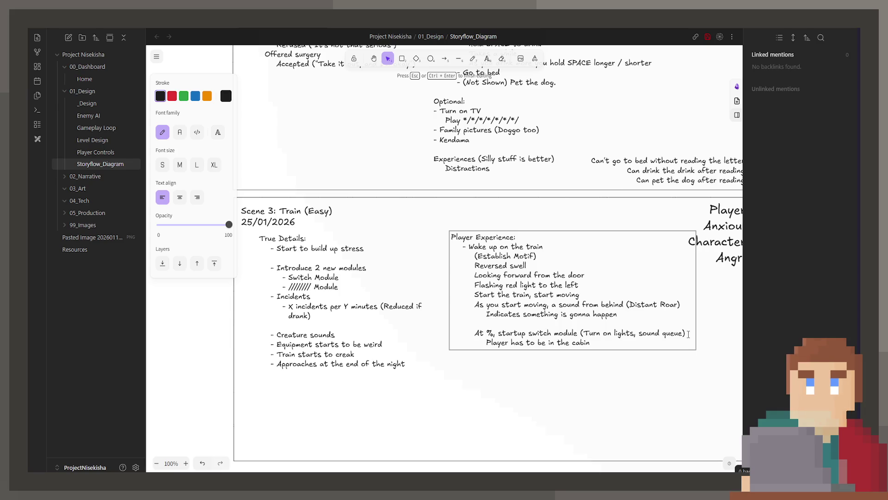
key(Return)
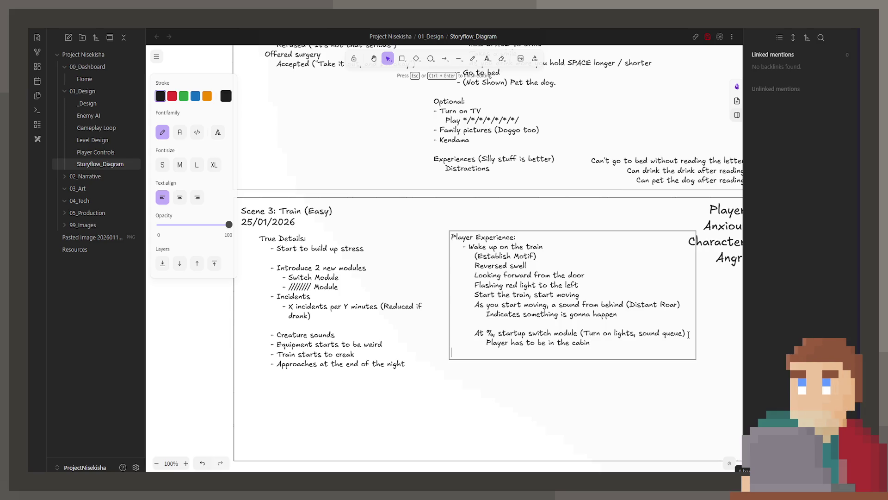
text(Progress won)
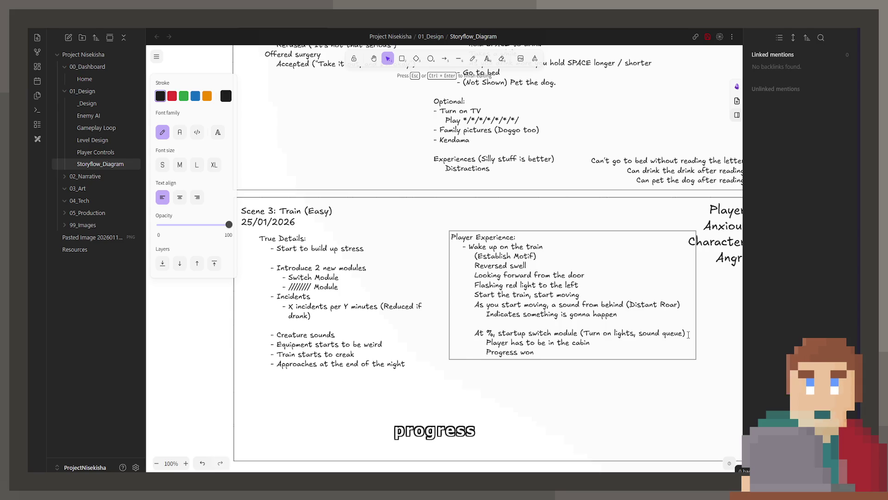
text('t progress until )
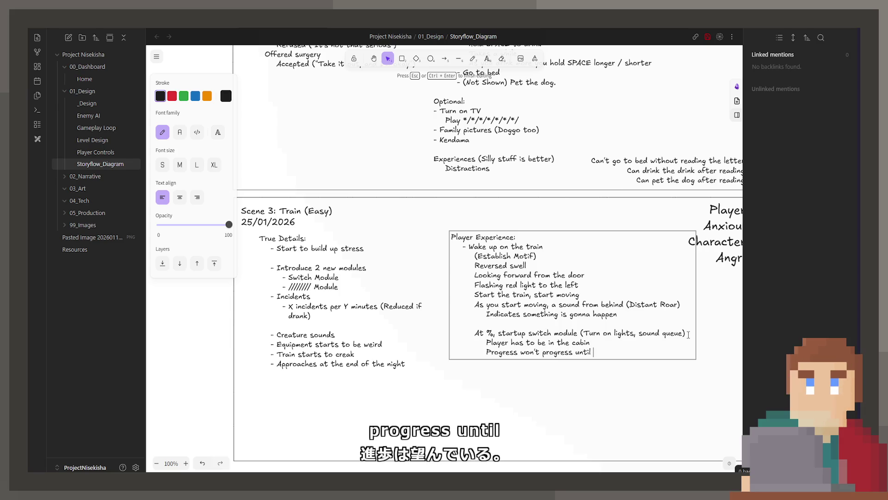
text(switch)
Write the 'Progress won't progress' rule, the high-percentage startup Module line and 'Same rules as before'.
key(BackSpace)
key(BackSpace)
key(BackSpace)
key(BackSpace)
key(BackSpace)
key(BackSpace)
text(new module is resolved)
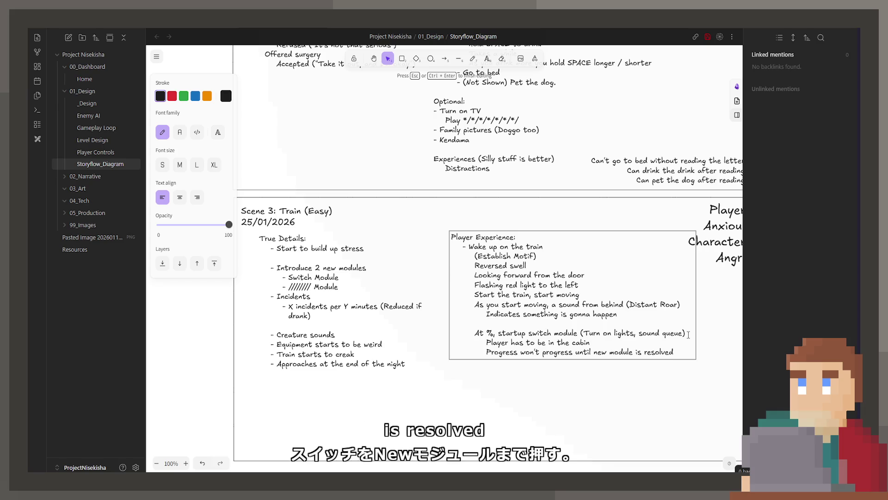
key(Return)
key(Return)
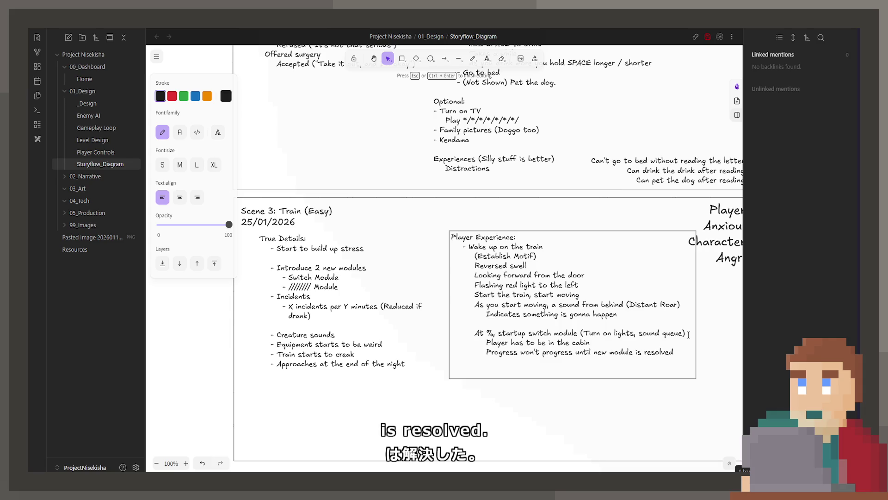
text(At %)
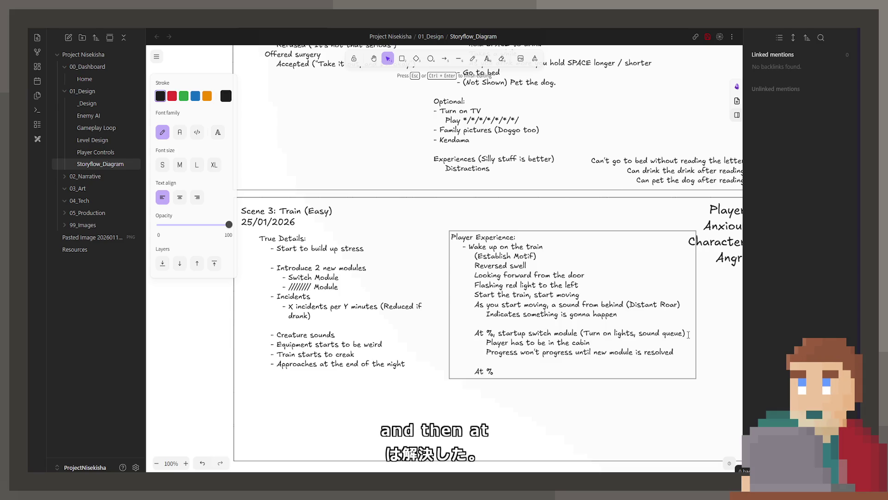
text( (High))
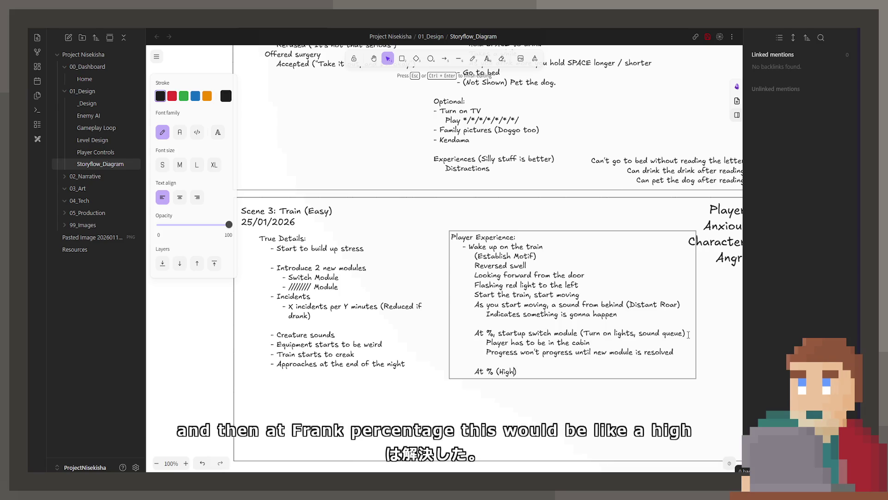
text( P)
text(ercentag)
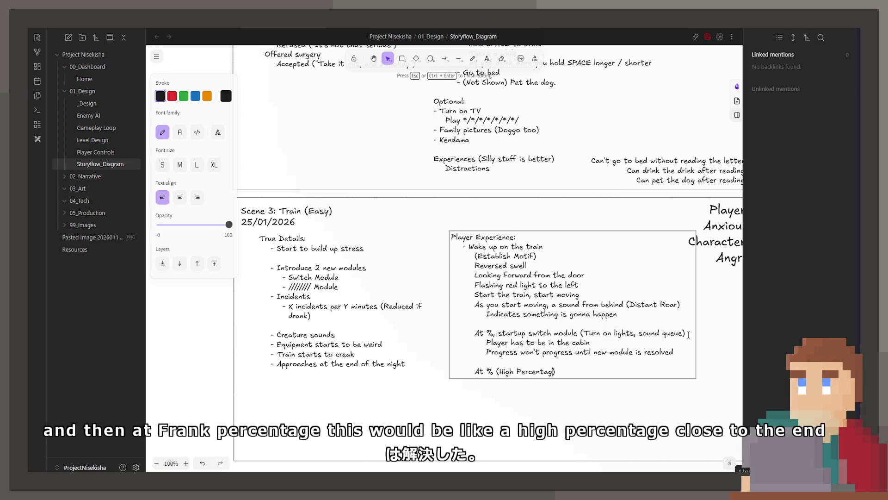
text(e)
key(End)
text(, startu)
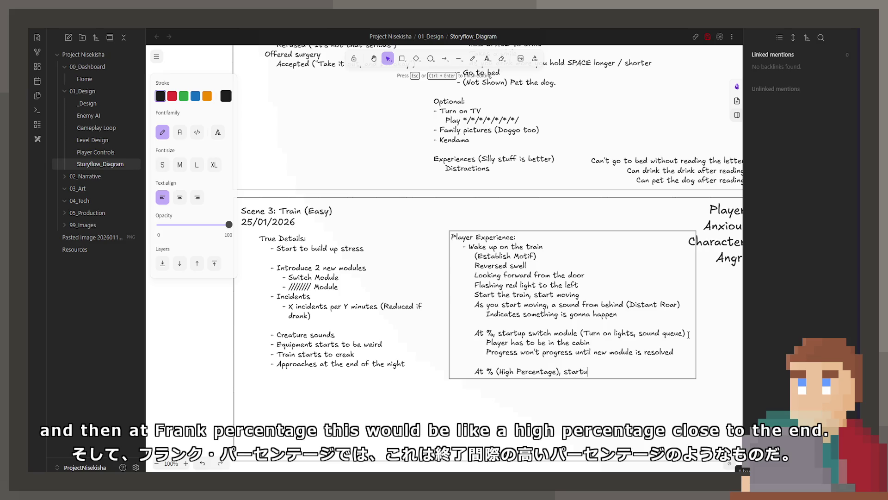
text(p /////// <o)
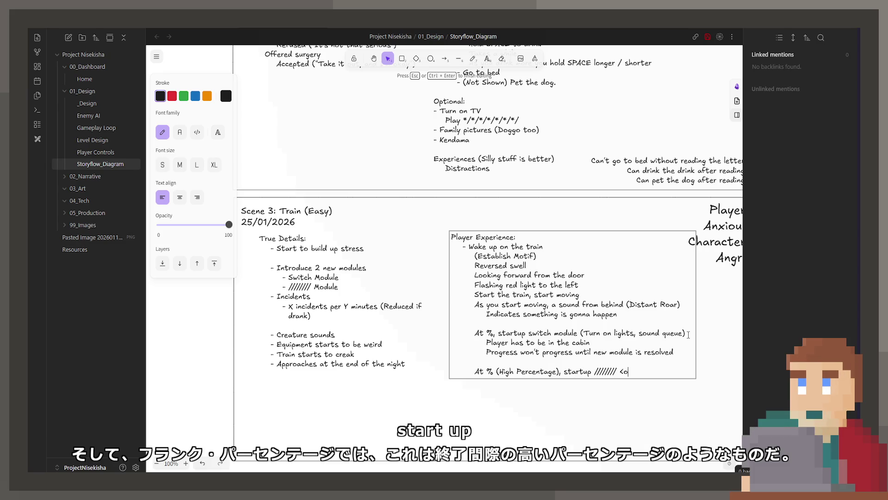
key(BackSpace)
key(BackSpace)
text(Modul)
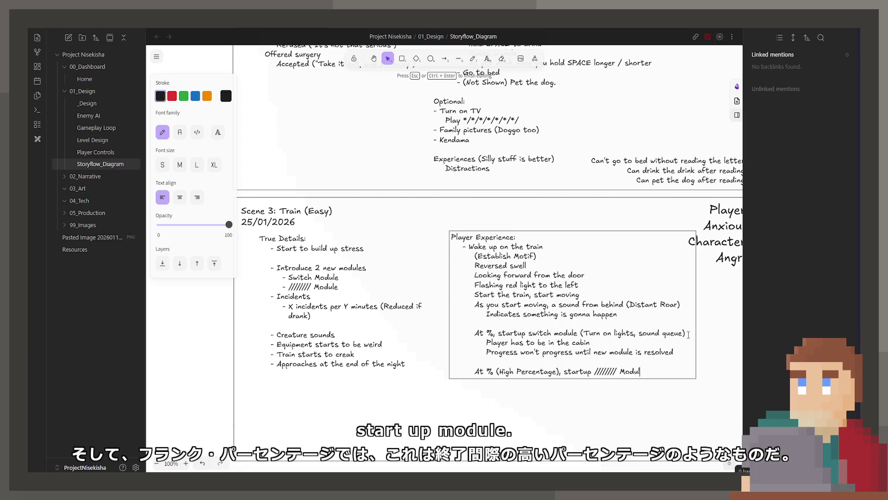
text(e)
key(Return)
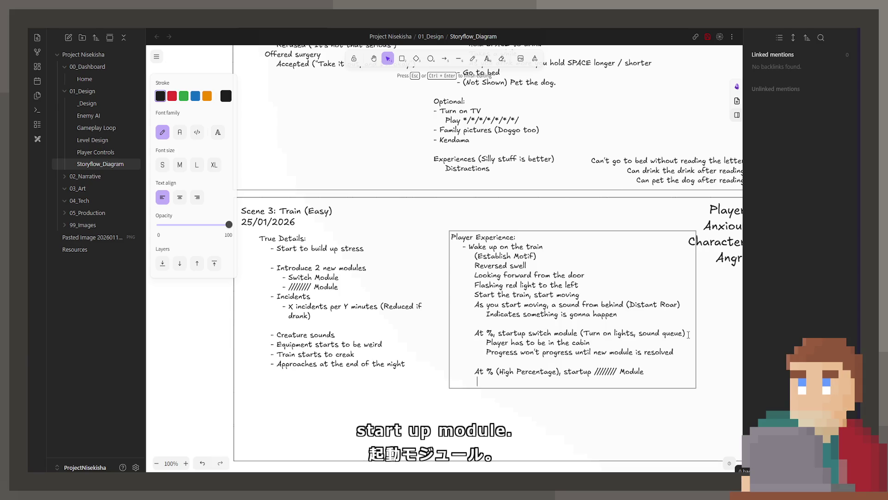
text(Same rules as before)
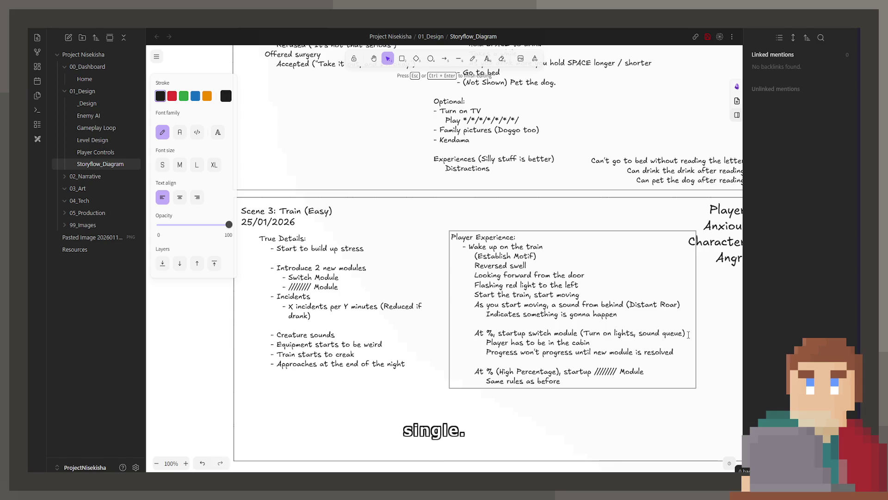
scroll(589, 278, down, 1)
Outdent the lines from (Establish Motif) down and remove the dash before 'Wake up on the train'.
key(ctrl+a)
click(500, 222)
drag(570, 357, 446, 236)
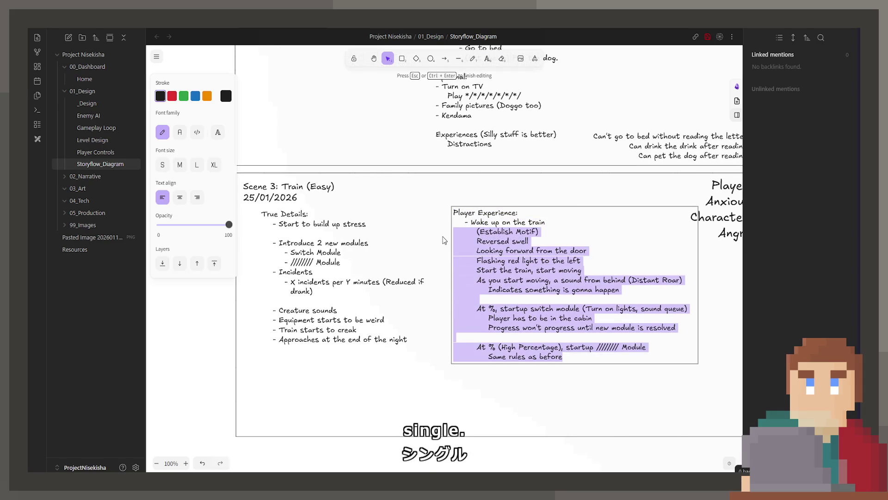
key(shift+Tab)
click(468, 231)
key(BackSpace)
key(BackSpace)
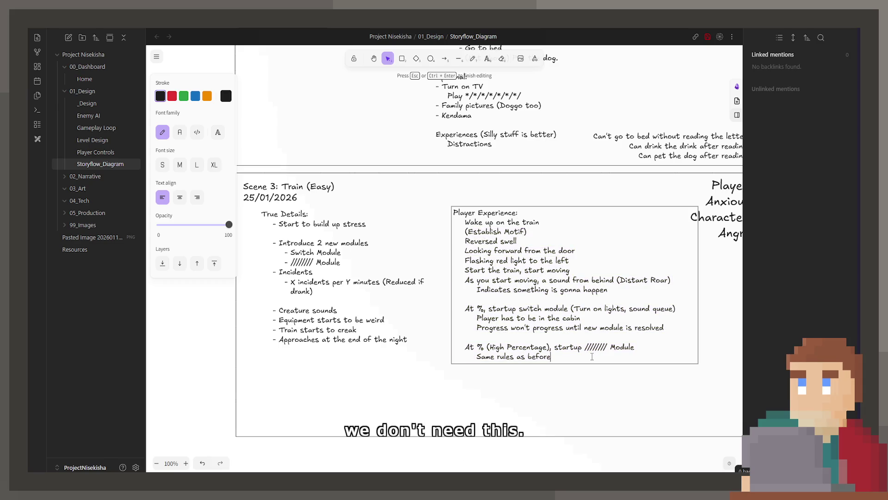
Close the list with an 'End of tunnel' line after 'Same rules as before'.
click(592, 357)
key(Return)
key(Return)
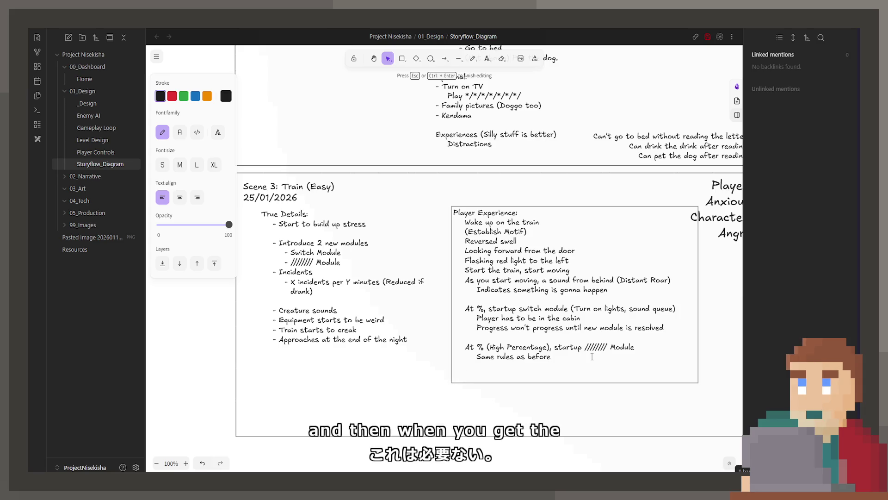
scroll(592, 356, up, 10)
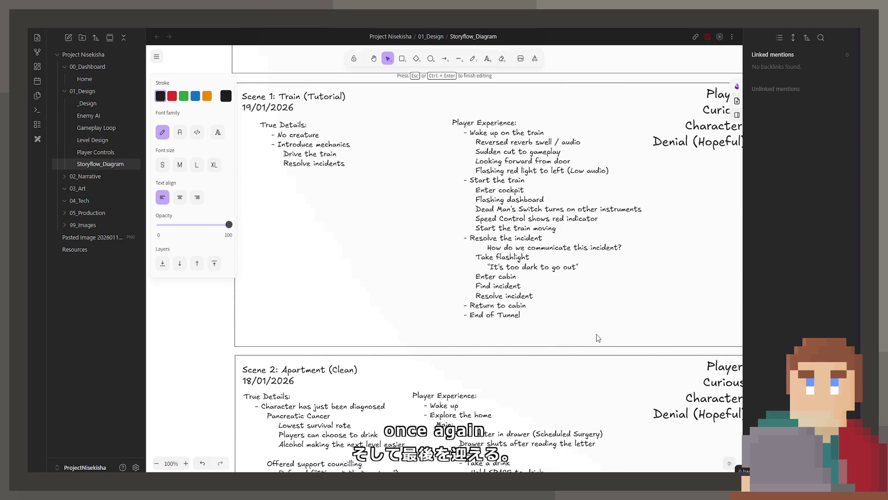
scroll(592, 337, down, 10)
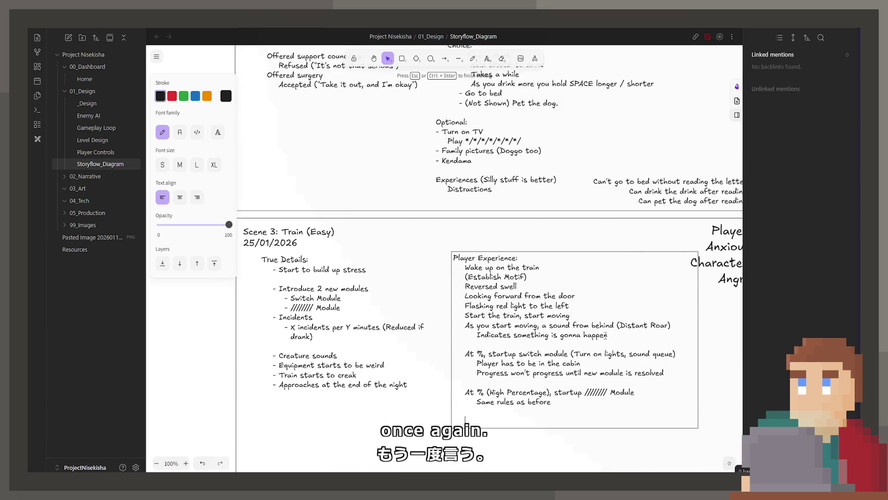
text(End of tunnel)
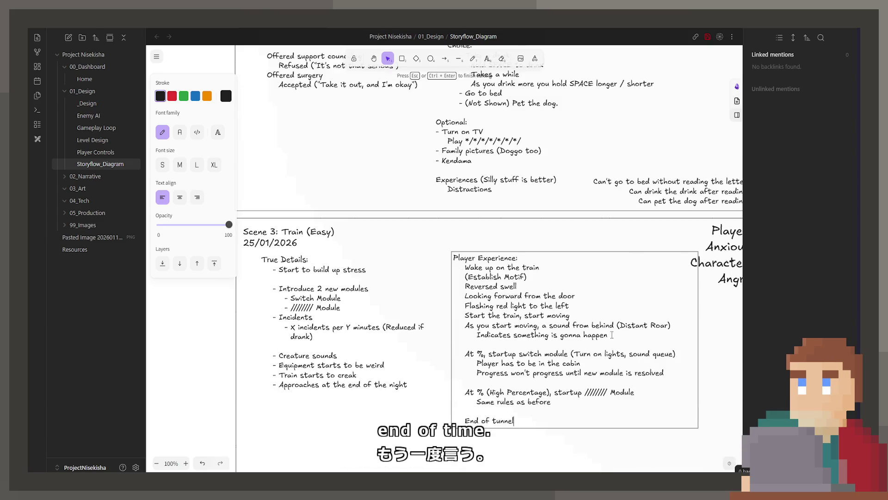
click(555, 247)
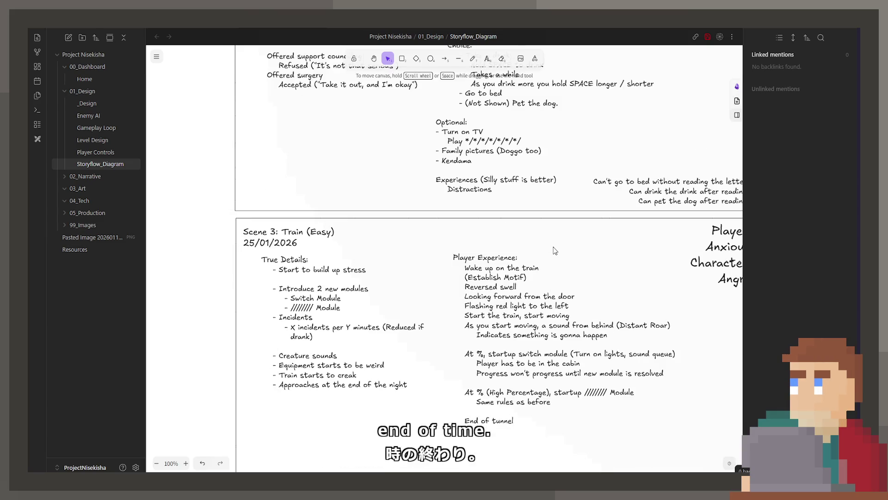
scroll(480, 264, up, 5)
scroll(480, 264, up, 3)
scroll(496, 335, up, 2)
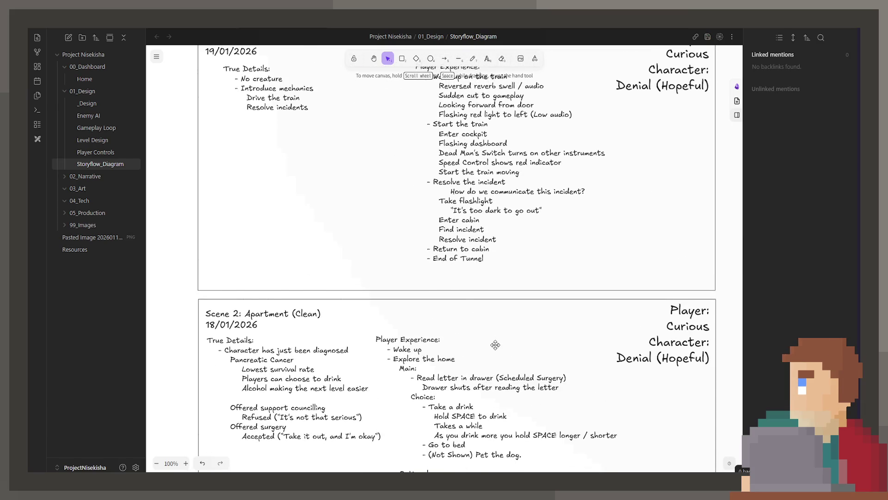
scroll(495, 345, up, 1)
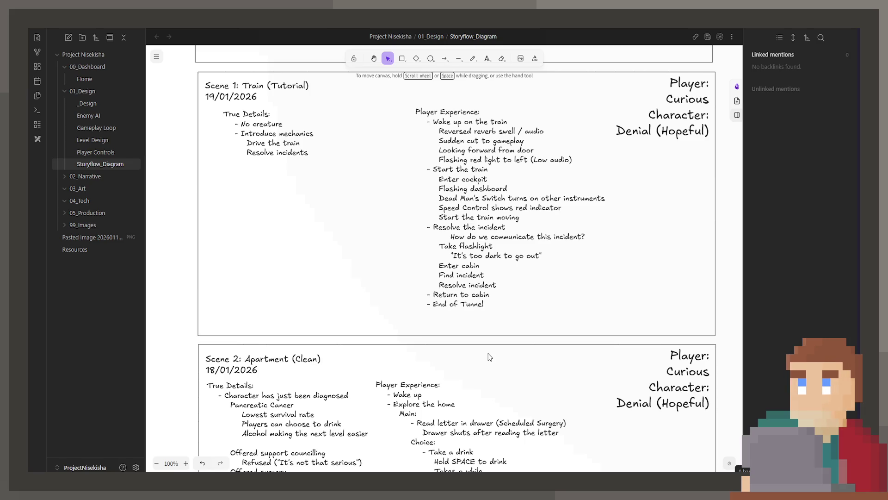
scroll(489, 357, down, 3)
ctrl+scroll(479, 340, down, 1)
ctrl+scroll(475, 330, down, 1)
ctrl+scroll(474, 331, down, 1)
ctrl+scroll(475, 331, down, 1)
scroll(472, 347, down, 2)
scroll(470, 369, down, 1)
scroll(470, 364, down, 1)
scroll(471, 364, up, 2)
ctrl+scroll(412, 296, up, 1)
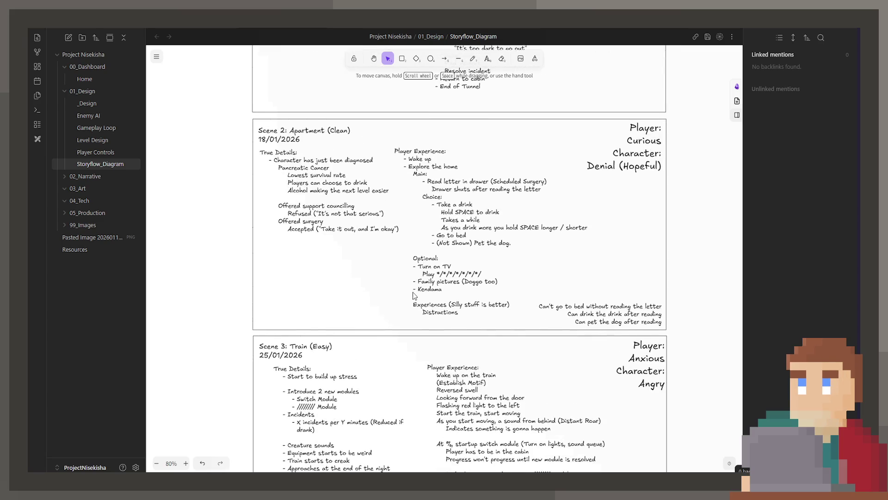
ctrl+scroll(413, 296, down, 1)
click(277, 167)
Select the Scene 2 card with all its texts and Alt-drag a copy below Scene 3.
click(265, 141)
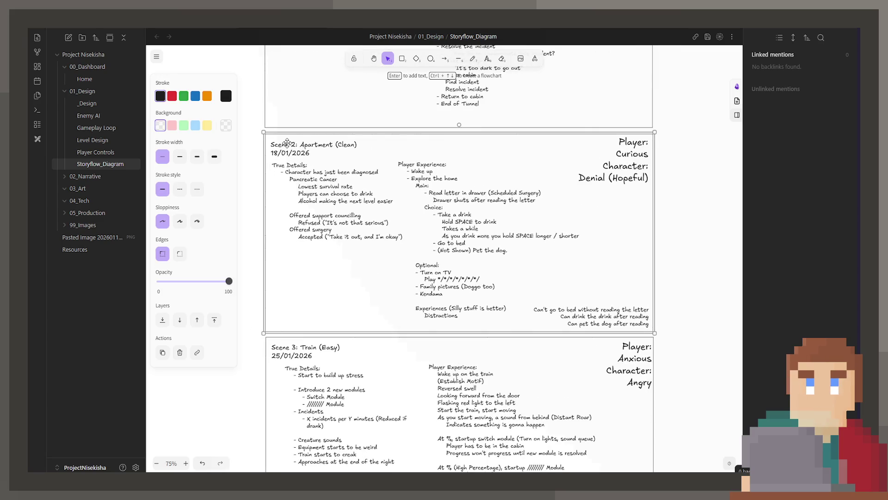
shift+click(299, 166)
shift+click(439, 243)
shift+click(543, 306)
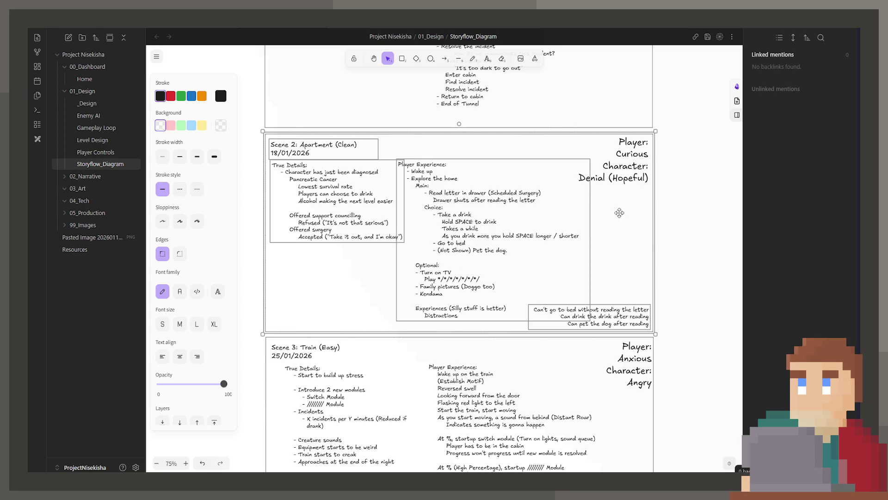
shift+click(631, 178)
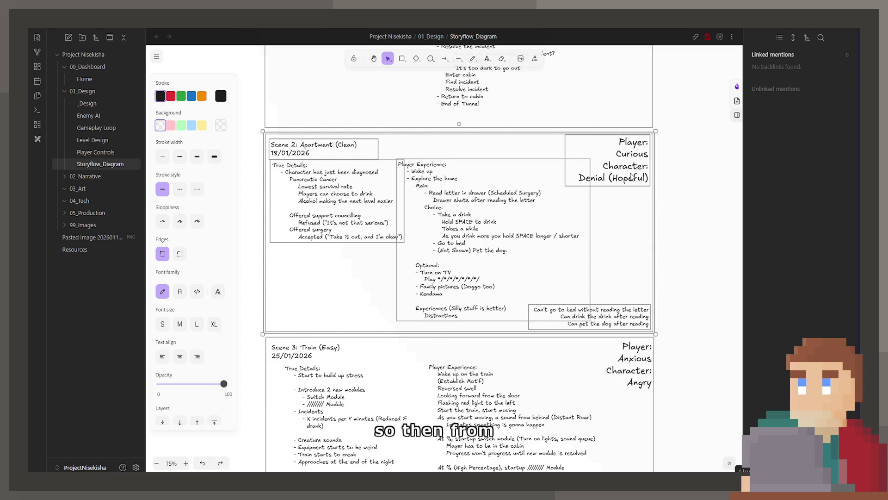
mouse_move(632, 177)
mouse_down()
mouse_move(531, 169)
mouse_move(426, 486)
mouse_up()
ctrl+scroll(531, 170, down, 2)
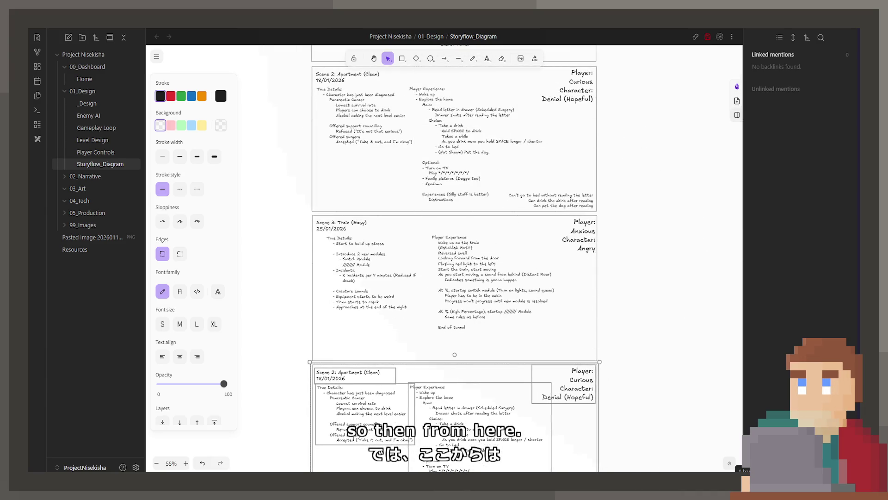
ctrl+scroll(283, 297, up, 3)
ctrl+scroll(284, 298, up, 3)
ctrl+scroll(284, 297, up, 3)
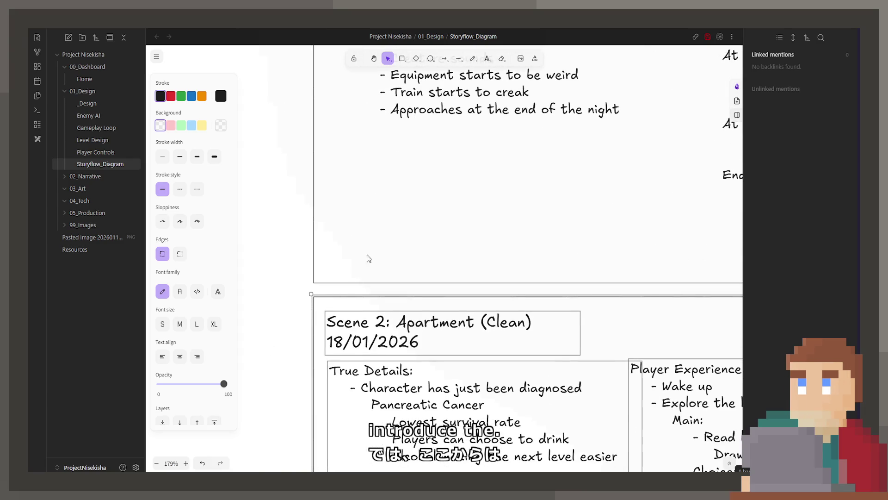
Retitle the copy 'Scene 4: Apartment (Dirty)' and date it 25/01/2026.
double_click(372, 330)
key(BackSpace)
text(5)
key(BackSpace)
text(4)
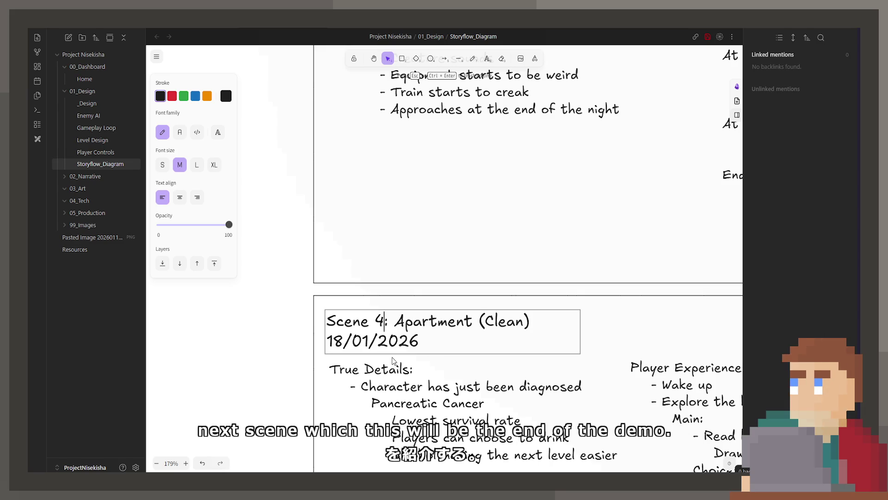
key(Down)
key(Left)
key(Left)
key(Left)
key(BackSpace)
key(BackSpace)
text(25)
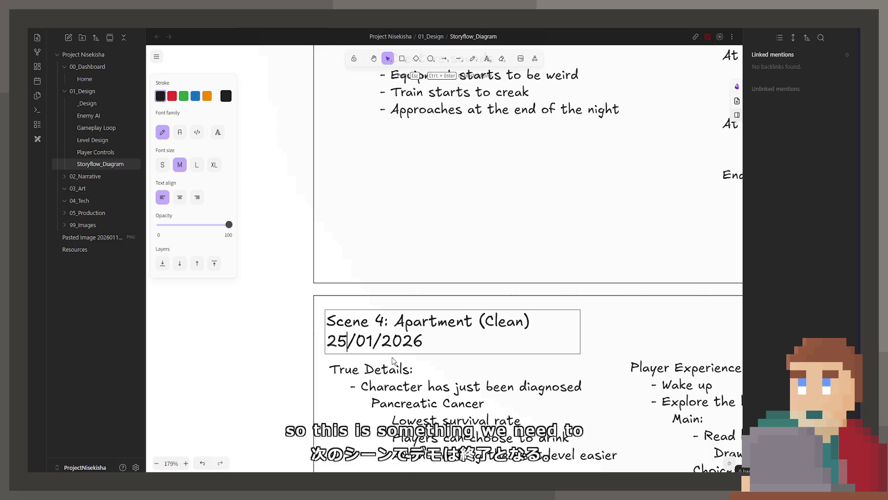
key(Up)
key(Right)
key(Right)
key(Right)
key(Right)
key(Right)
key(Right)
key(BackSpace)
key(Delete)
key(Delete)
key(Delete)
text(Dity)
key(BackSpace)
key(BackSpace)
text(rty)
scroll(393, 360, down, 5)
scroll(390, 333, up, 2)
scroll(387, 309, up, 2)
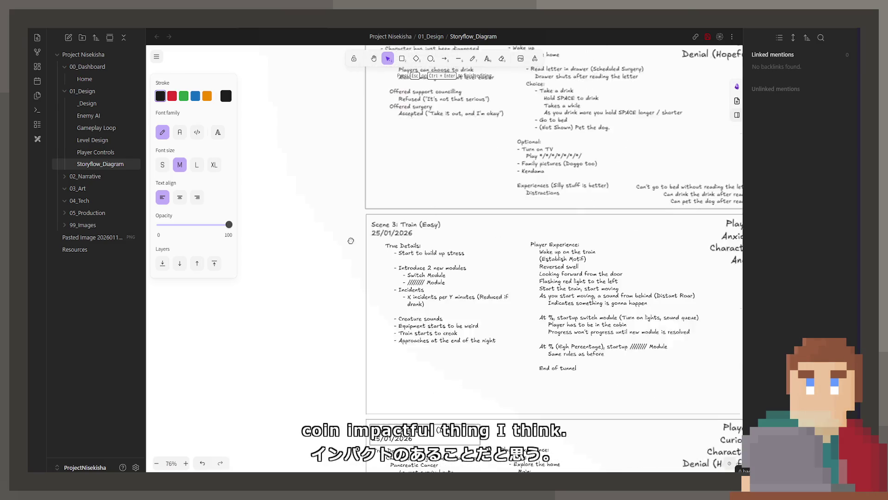
scroll(385, 283, up, 2)
scroll(396, 284, down, 2)
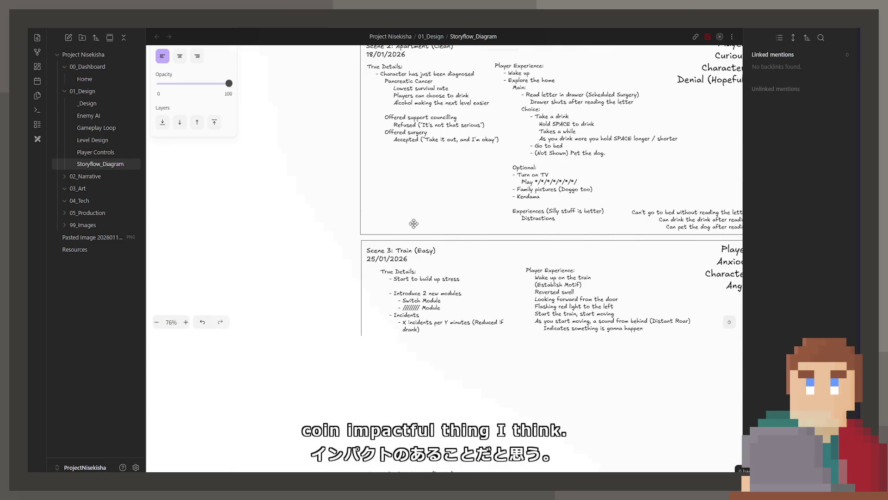
Redate the Scene 2 and Scene 1 card titles to 25/01/2026.
double_click(260, 176)
text(25/01/2026)
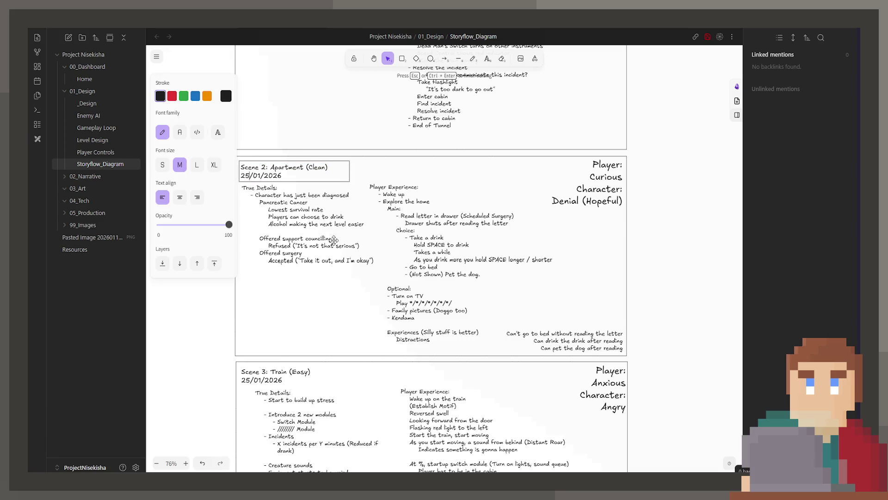
scroll(331, 207, up, 3)
scroll(331, 206, up, 2)
click(325, 290)
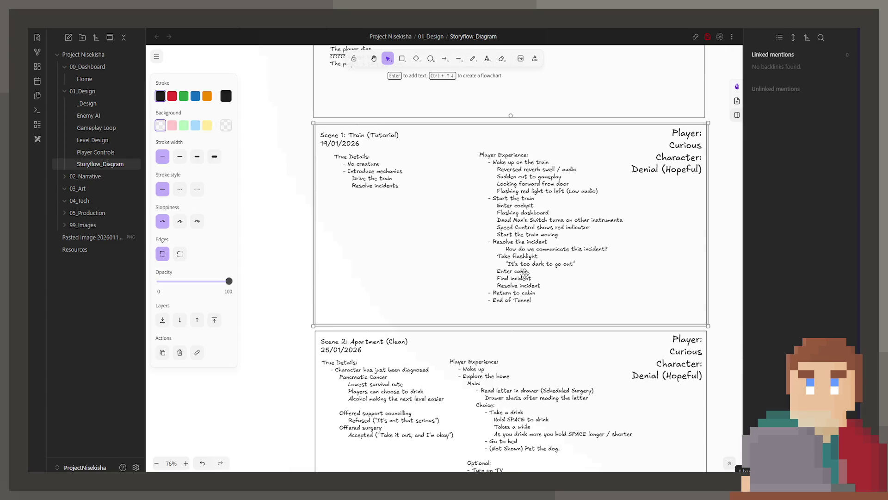
double_click(336, 146)
text(25/01/2026)
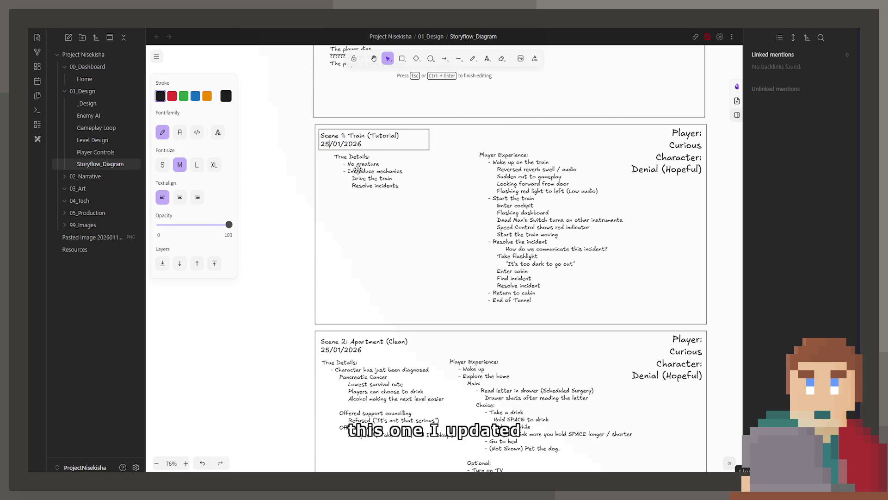
click(309, 168)
scroll(309, 167, up, 3)
scroll(323, 383, up, 3)
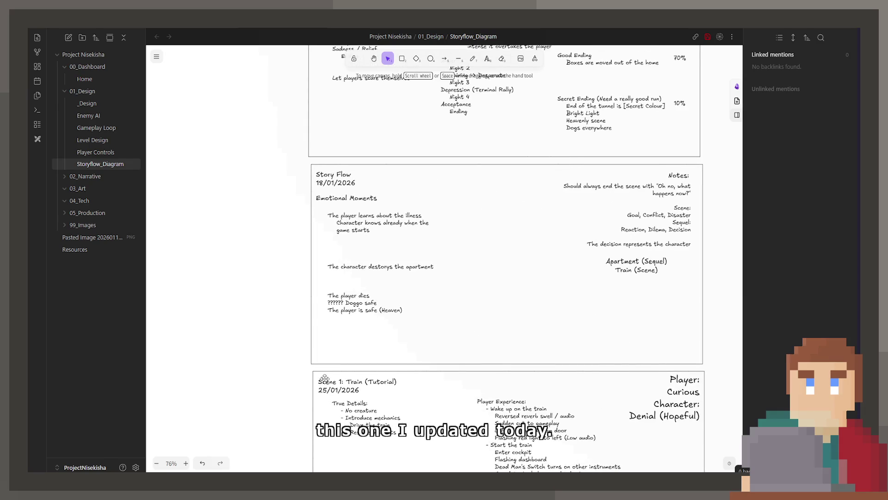
scroll(323, 383, up, 3)
scroll(372, 357, up, 3)
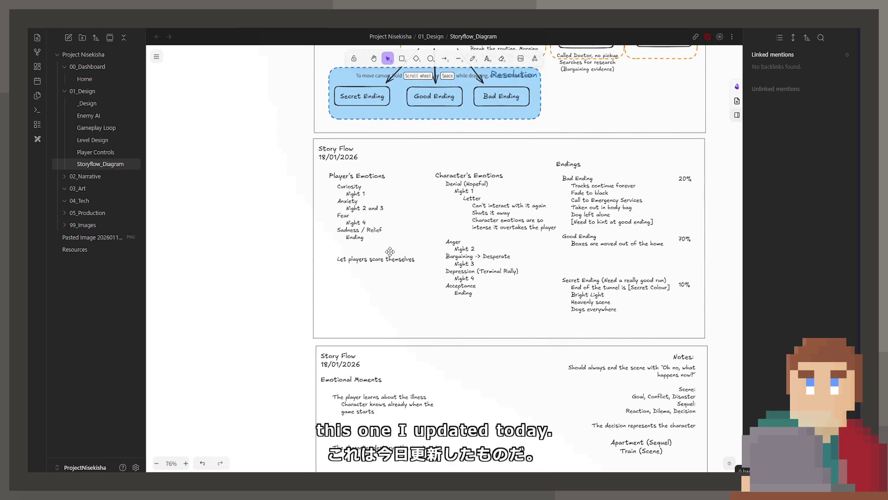
scroll(390, 251, up, 2)
scroll(381, 357, up, 3)
scroll(381, 356, up, 3)
scroll(583, 360, left, 2)
scroll(582, 359, left, 2)
scroll(511, 328, right, 3)
scroll(512, 328, up, 1)
scroll(512, 329, right, 3)
scroll(470, 432, up, 2)
scroll(471, 432, down, 3)
scroll(470, 433, up, 1)
scroll(543, 247, down, 1)
scroll(543, 245, down, 5)
scroll(514, 264, down, 5)
scroll(527, 277, down, 5)
scroll(546, 349, down, 3)
scroll(546, 350, up, 3)
scroll(541, 333, up, 2)
scroll(533, 302, down, 1)
scroll(530, 339, down, 2)
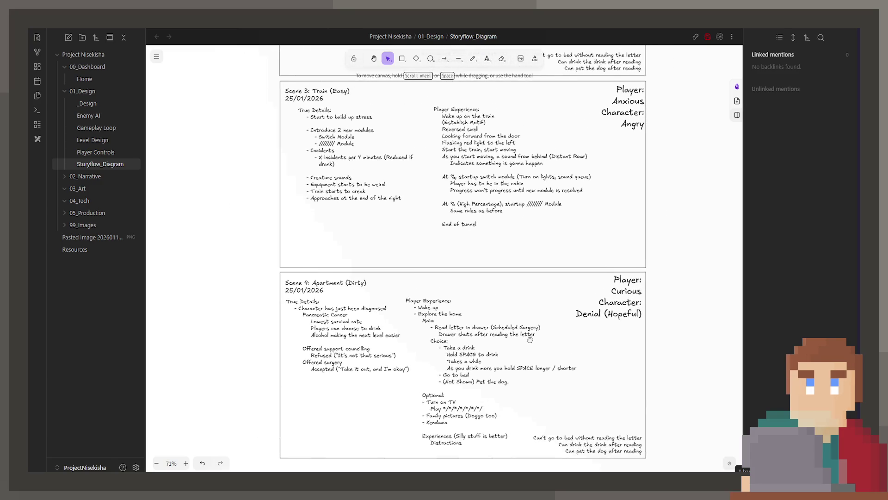
scroll(529, 340, down, 1)
Change the Scene 4 label to 'Player: Anxious, Character: Angry'.
double_click(604, 283)
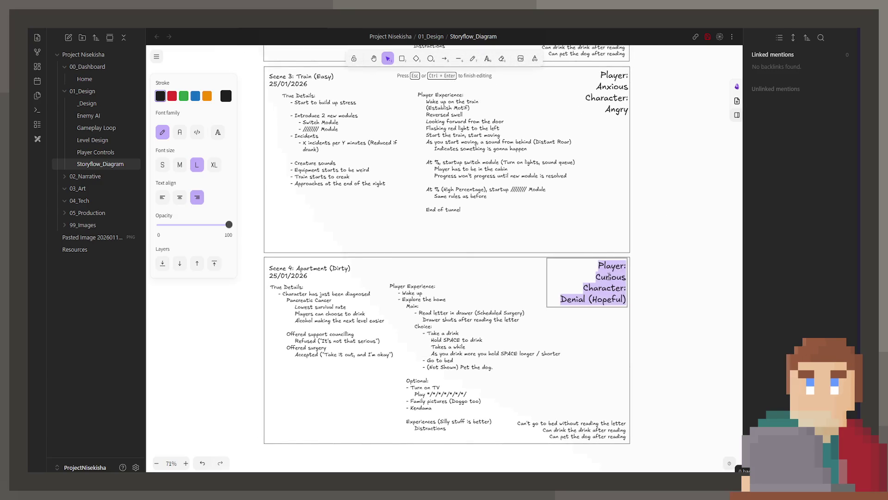
double_click(610, 278)
text(Anxious)
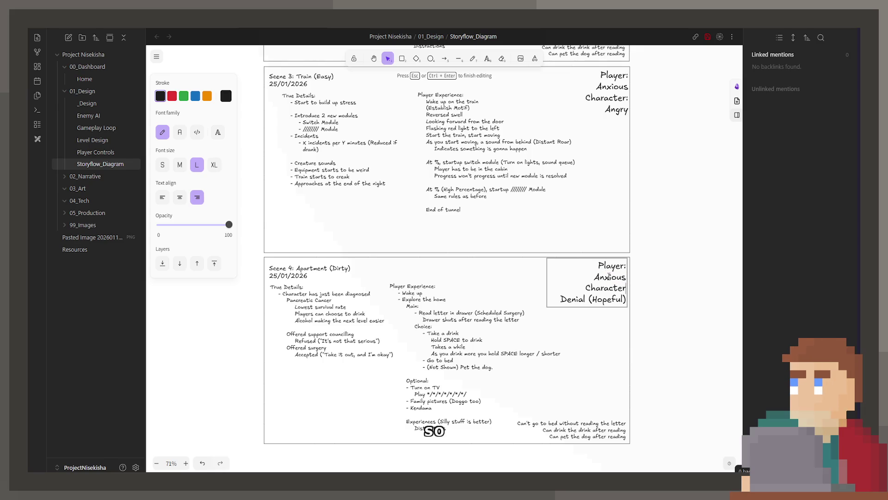
key(BackSpace)
key(BackSpace)
key(BackSpace)
key(BackSpace)
key(BackSpace)
key(BackSpace)
key(BackSpace)
key(BackSpace)
key(BackSpace)
key(BackSpace)
key(BackSpace)
key(BackSpace)
key(BackSpace)
key(BackSpace)
text(Angry)
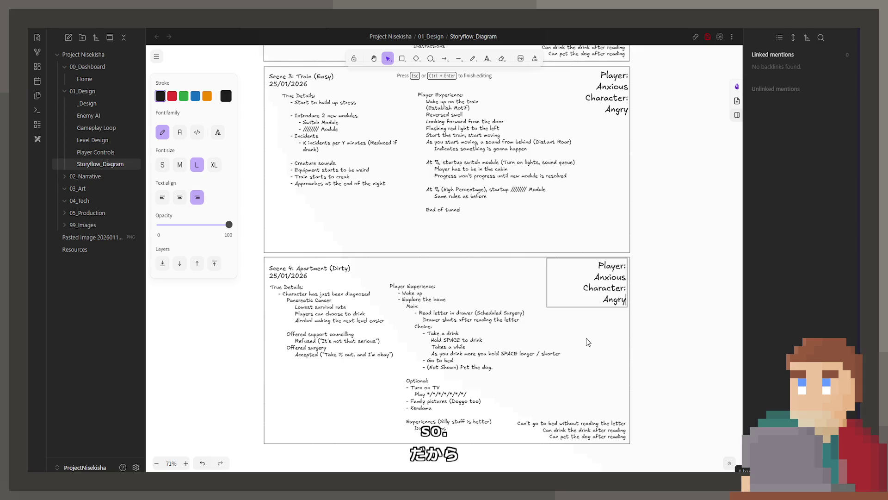
click(590, 343)
Delete Scene 4's letter, drink and dog note and start editing its True Details.
click(586, 418)
click(555, 387)
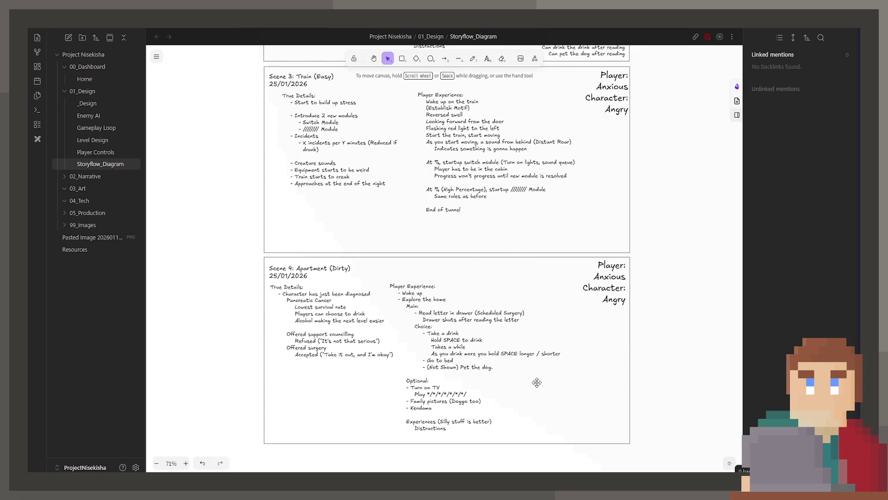
double_click(313, 343)
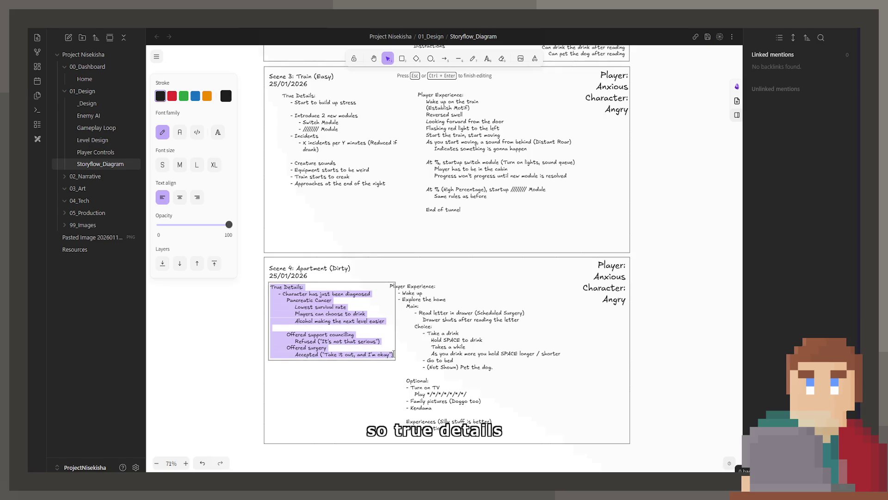
Undo an accidental duplicate and move of the True Details text.
drag(374, 347, 411, 356)
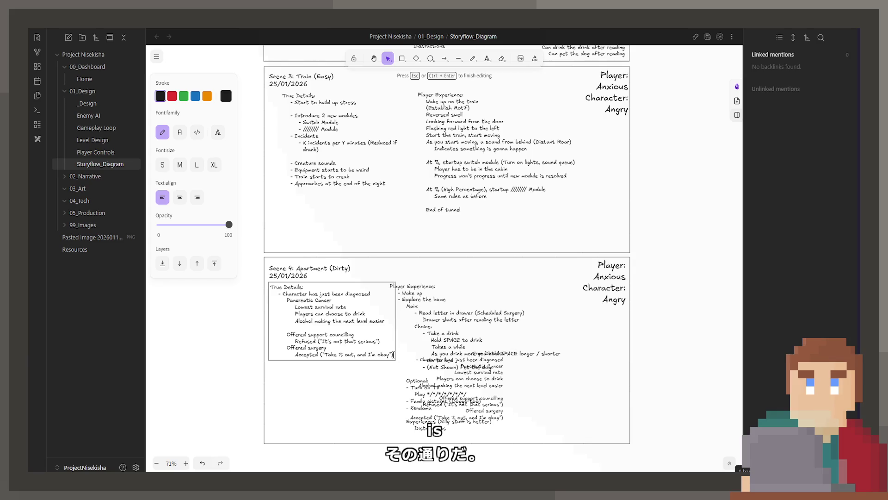
drag(417, 306, 439, 310)
click(464, 379)
key(ctrl+z)
key(ctrl+z)
key(ctrl+z)
Replace the old details with finished surgery and 'Went for a follow-up (It hasn't helped)'.
double_click(312, 313)
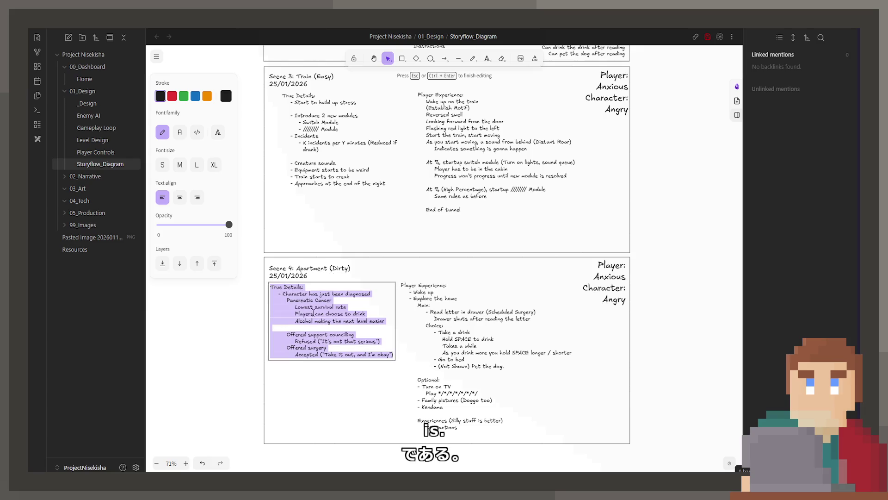
drag(316, 296, 394, 355)
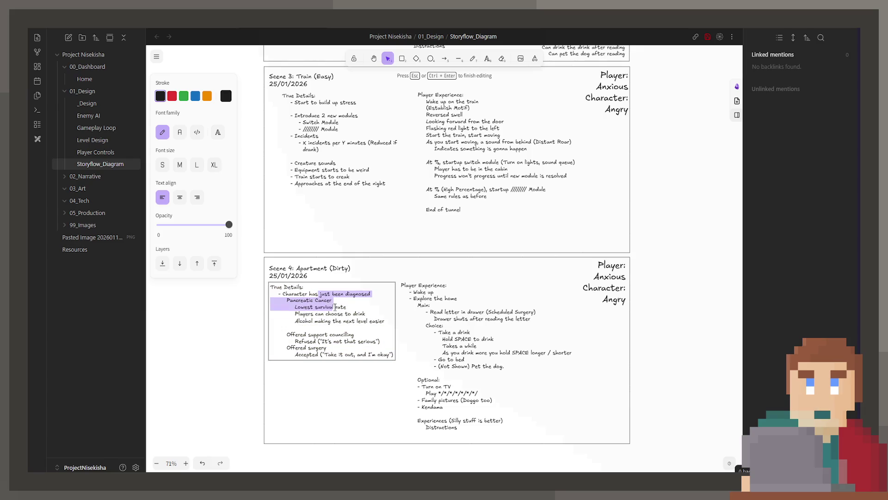
text(had)
key(BackSpace)
key(BackSpace)
text(finished surg)
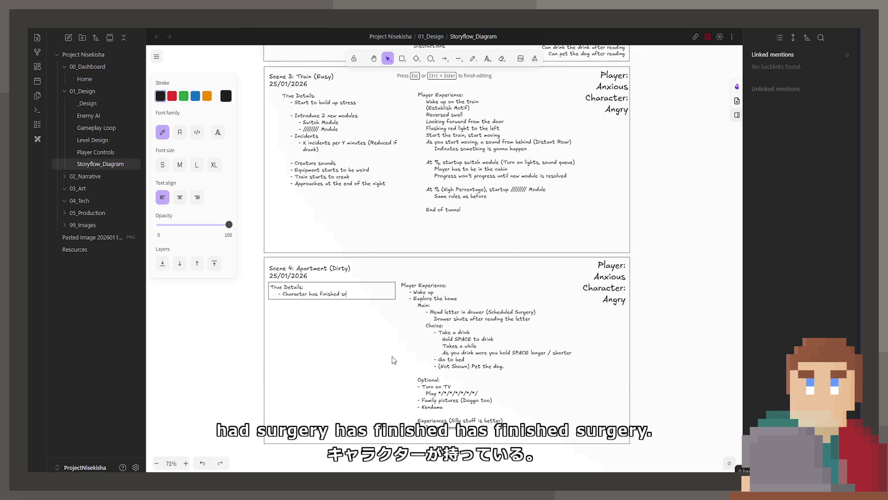
key(BackSpace)
key(BackSpace)
text(gery)
key(Return)
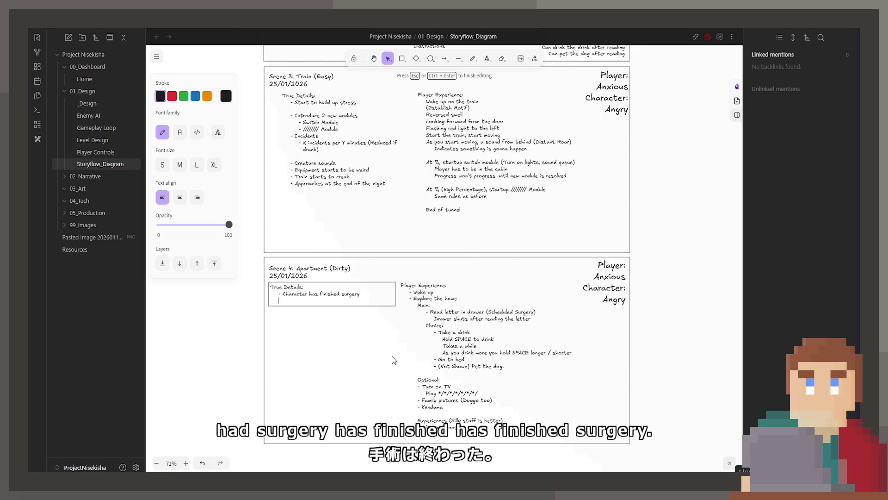
text(We)
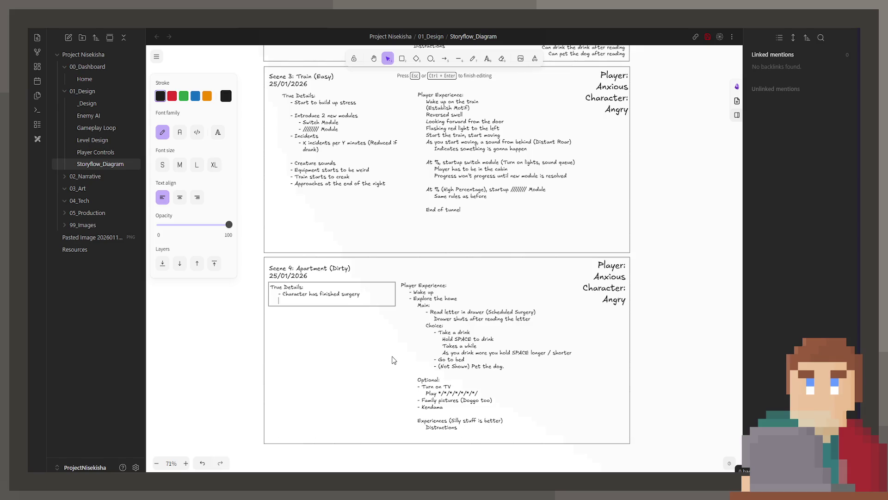
text(- Went for a follow-up)
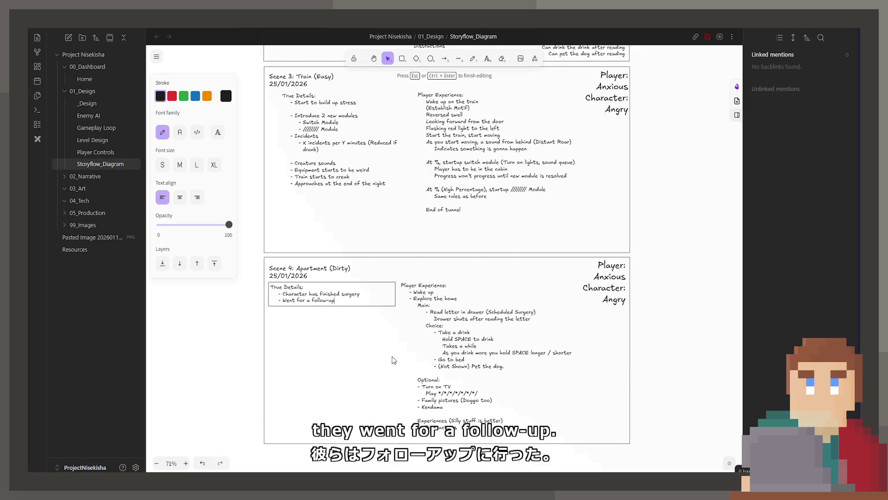
key(Return)
text((It hasn)
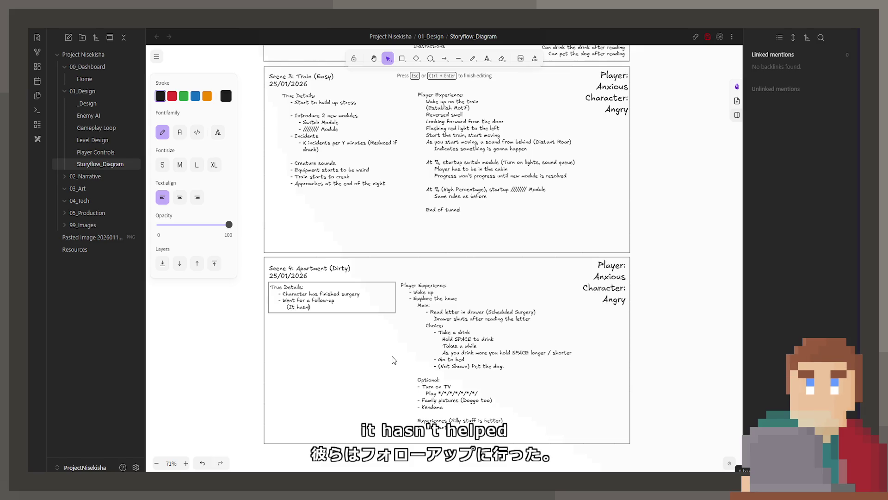
text('t helped))
key(Return)
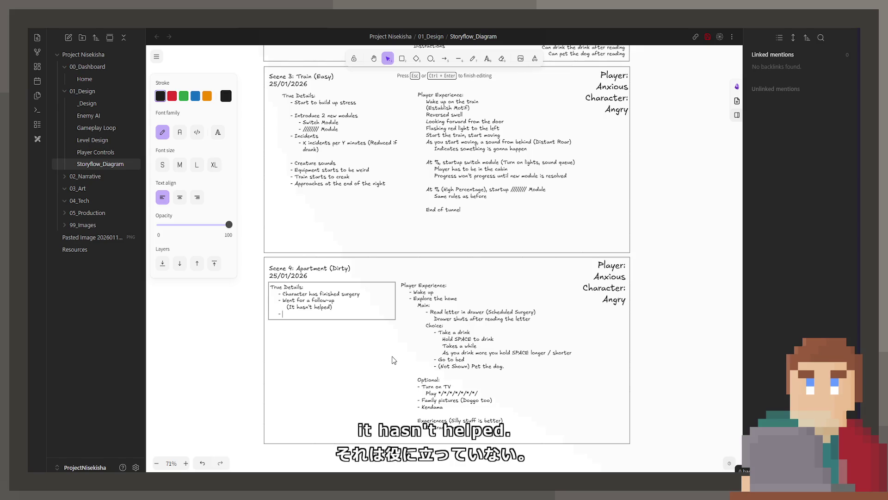
key(Escape)
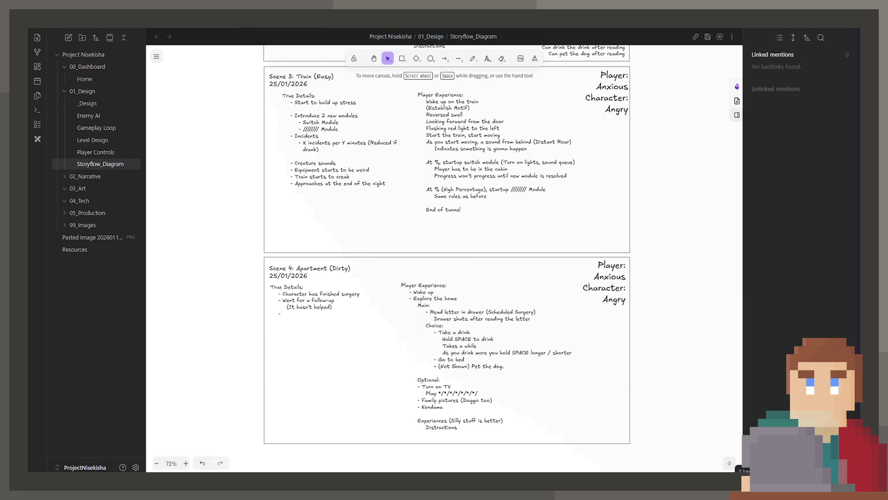
Reopen the True Details text to add 'Become metastatic'.
click(324, 317)
double_click(324, 317)
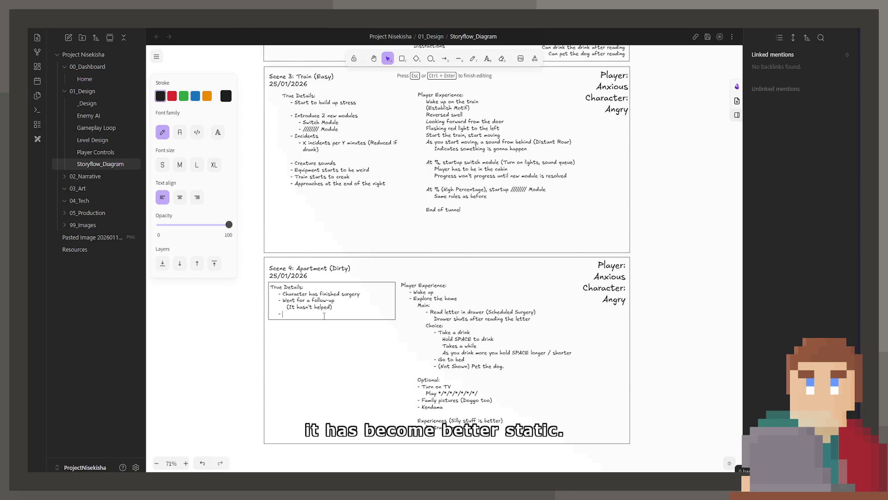
text(Become metastatic)
scroll(348, 278, up, 3)
scroll(368, 312, up, 3)
scroll(378, 318, up, 2)
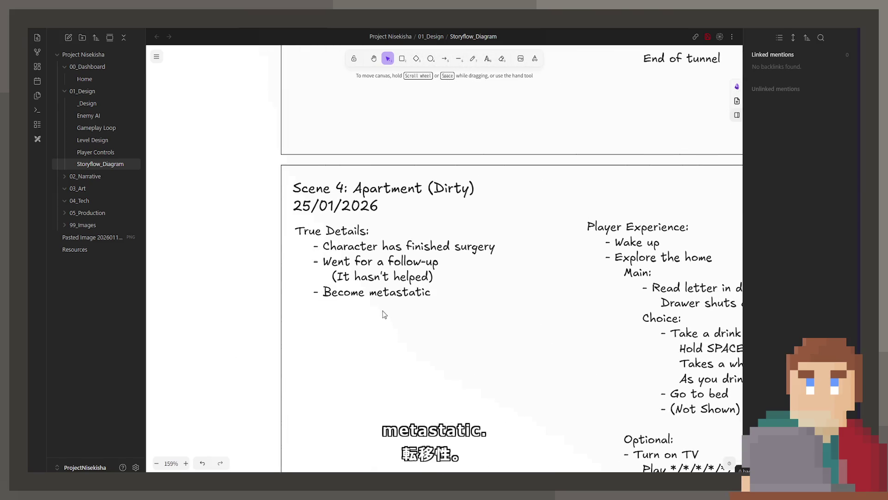
scroll(382, 311, right, 1)
Under 'Become metastatic' add 'Angry' and 'Angry at the doctors' with its quoted fault line.
key(ctrl+a)
click(427, 297)
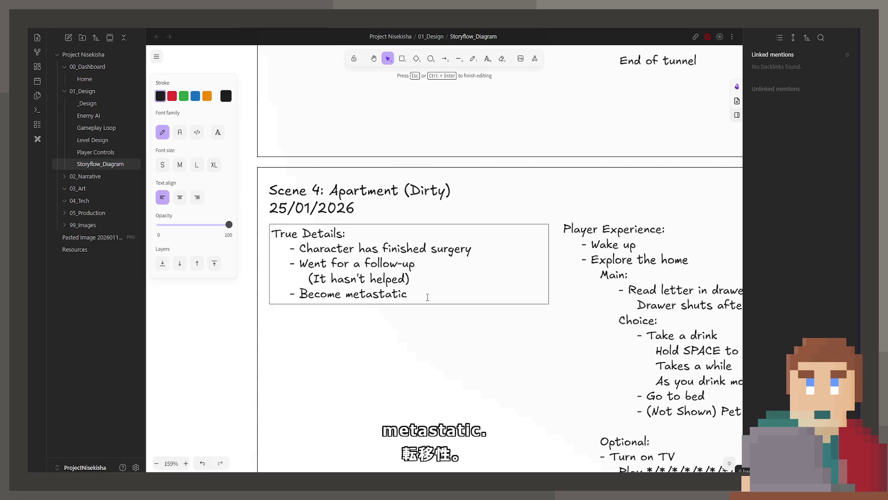
key(Return)
text(Angry)
key(Return)
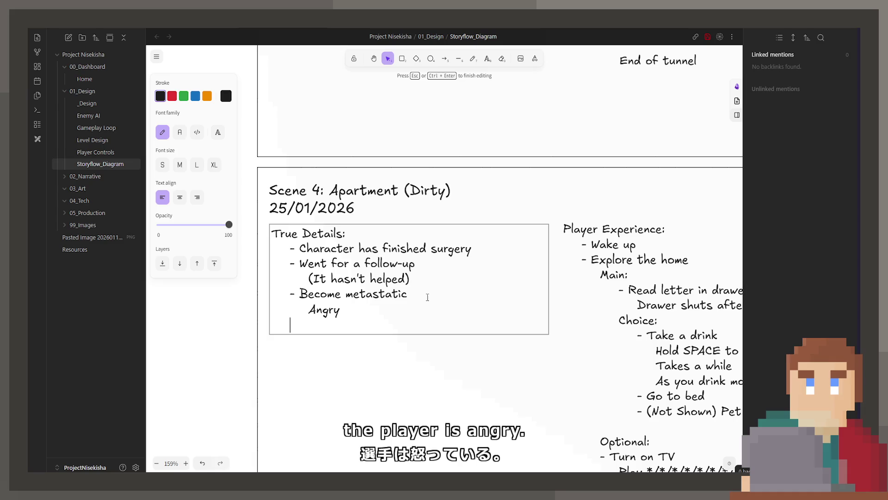
text(Angry at the doctors)
key(Return)
text(Angry at the world)
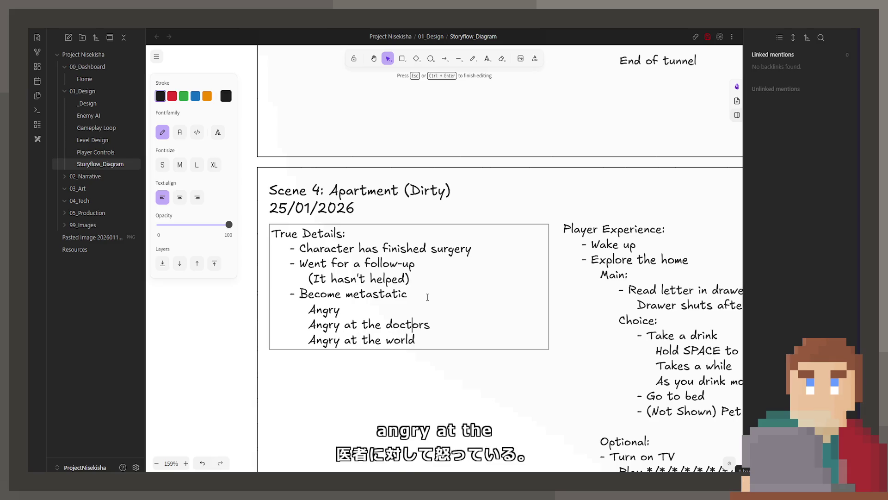
key(Home)
key(Return)
key(Up)
text(@)
key(BackSpace)
text(?")
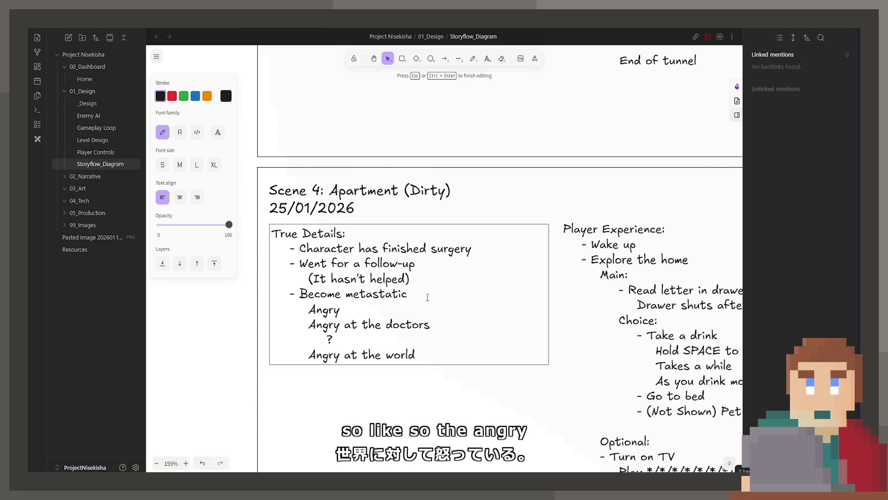
key(Left)
key(BackSpace)
text("You scr)
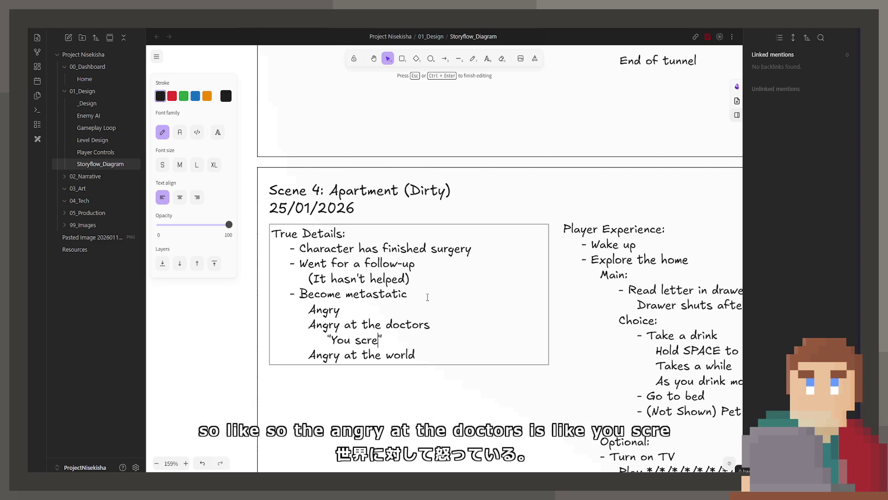
text(ewed up, it's your faulty)
key(BackSpace)
text(.)
Add 'Angry at the world' with its 'Why me.' quote and finish editing.
key(Down)
key(Return)
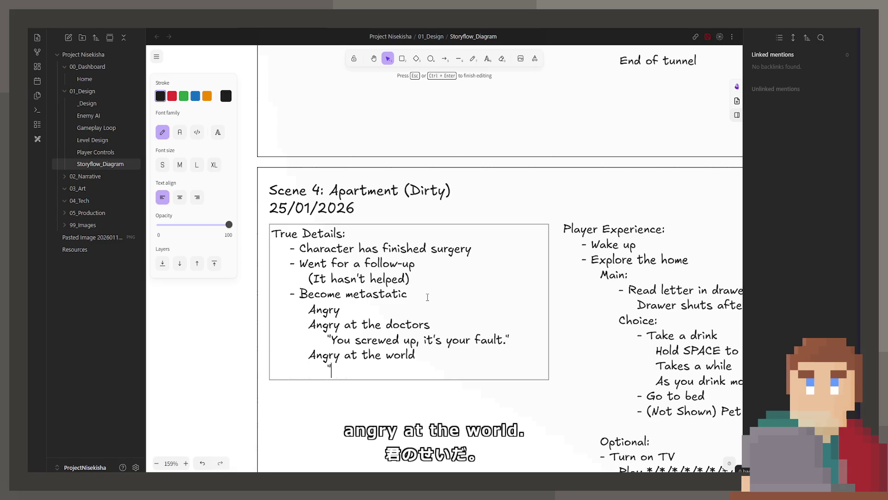
text("Why me, why does this happen to me./)
key(BackSpace)
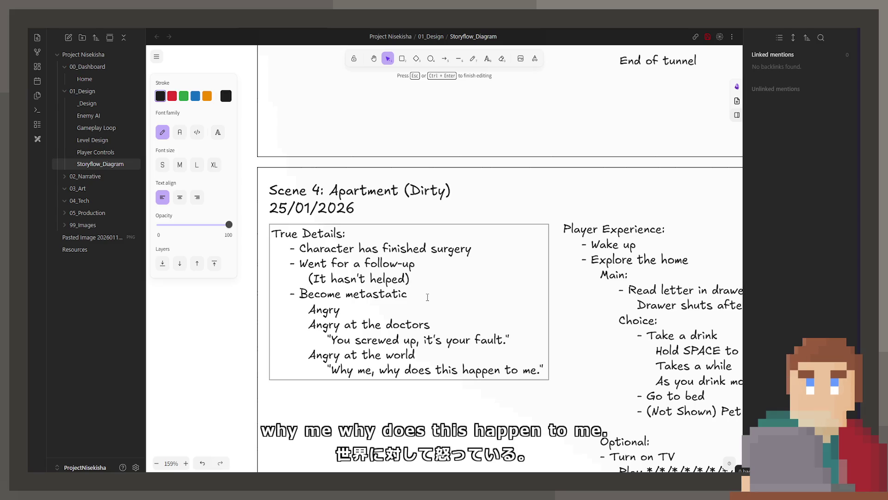
scroll(432, 317, down, 2)
key(Escape)
scroll(439, 299, down, 1)
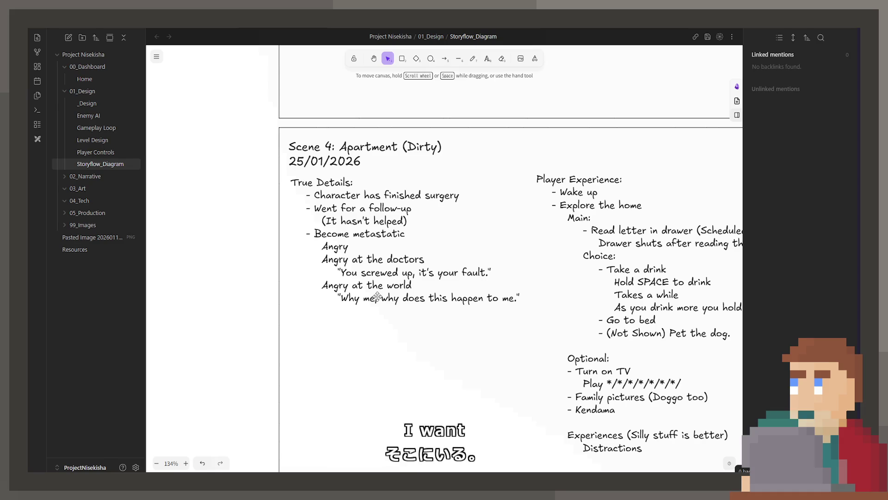
Add 'Destory something you interact with' and an empty bullet line above it in True Details.
drag(377, 297, 377, 303)
double_click(516, 305)
text(")
key(Return)
key(Return)
text(Destory some)
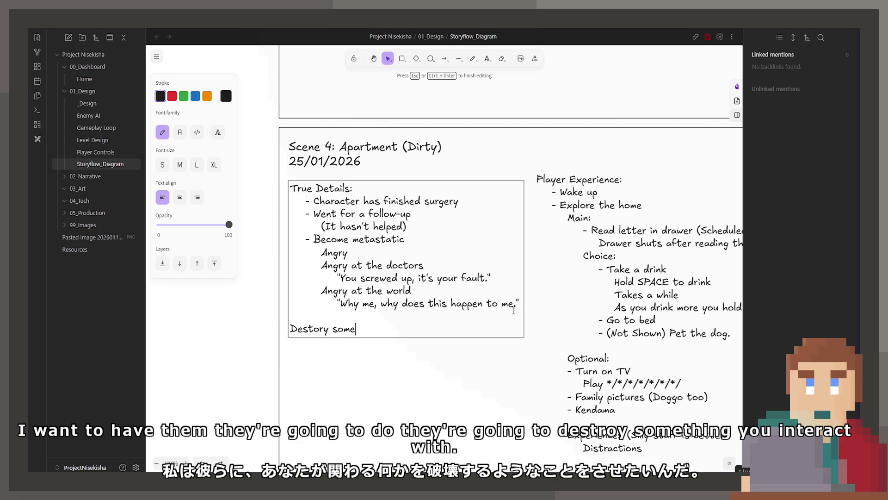
text(thing you interact with)
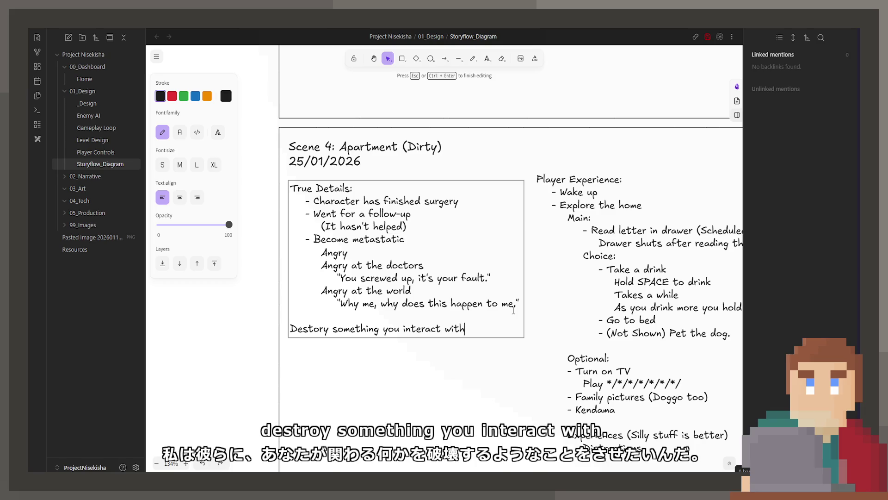
key(Return)
key(Return)
key(Tab)
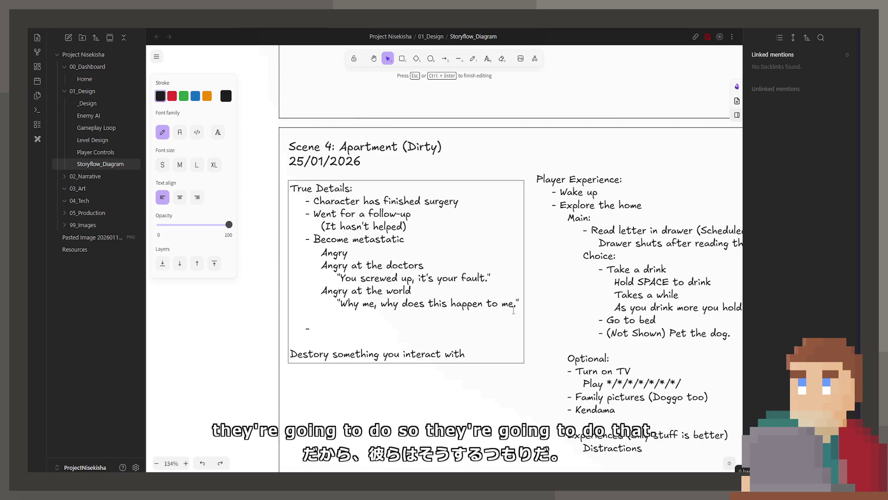
Correct 'Become metastatic' to 'Became metastatic'.
key(Up)
key(Up)
key(Up)
key(Right)
key(Right)
key(Right)
key(Delete)
text(a)
key(Down)
key(Down)
key(Down)
key(Down)
key(Down)
key(Down)
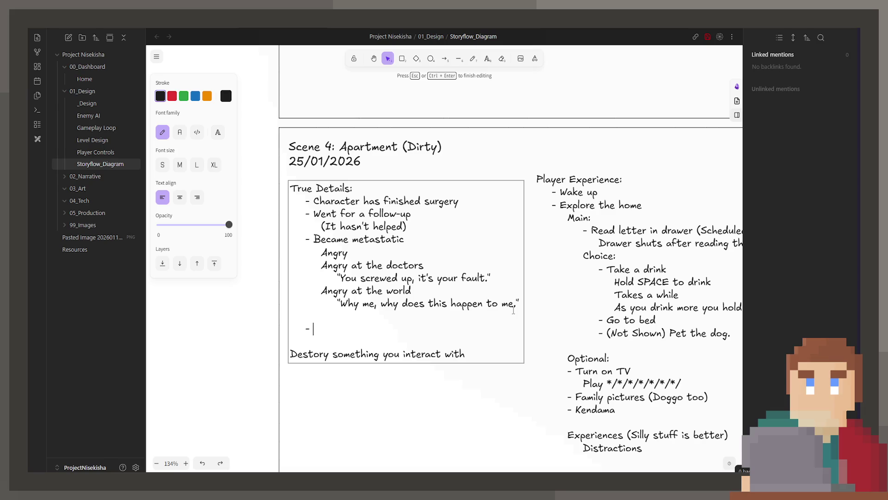
Remove the blank line and insert an indented 'Overwhelmed' line above the dash bullet, fixing its spelling.
key(BackSpace)
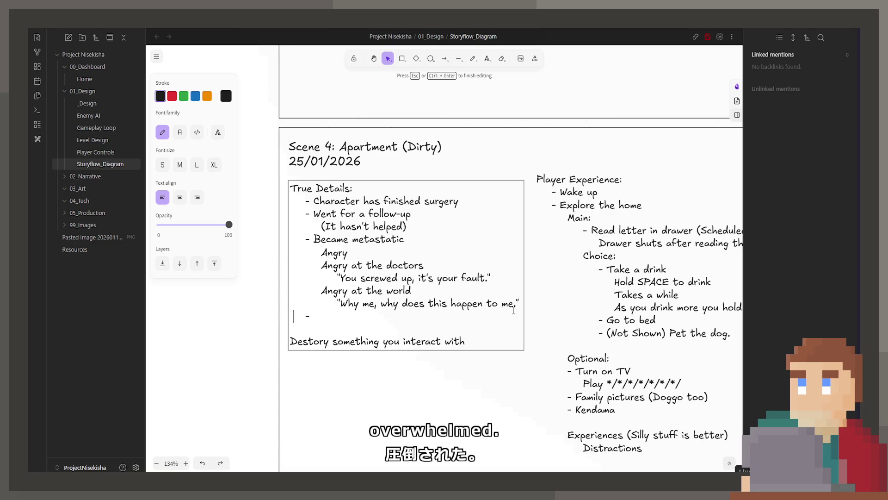
key(Return)
key(Up)
text(Overhelmed)
key(Down)
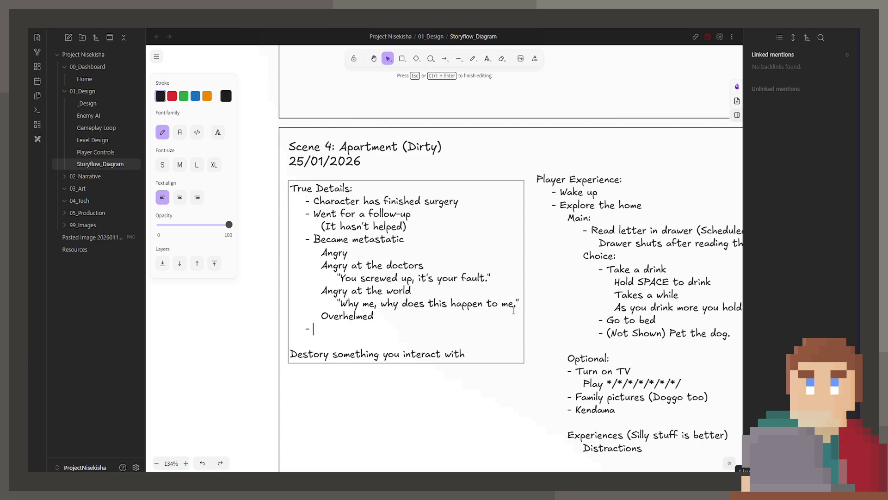
key(Left)
key(Left)
key(Left)
key(Left)
text(w)
key(Down)
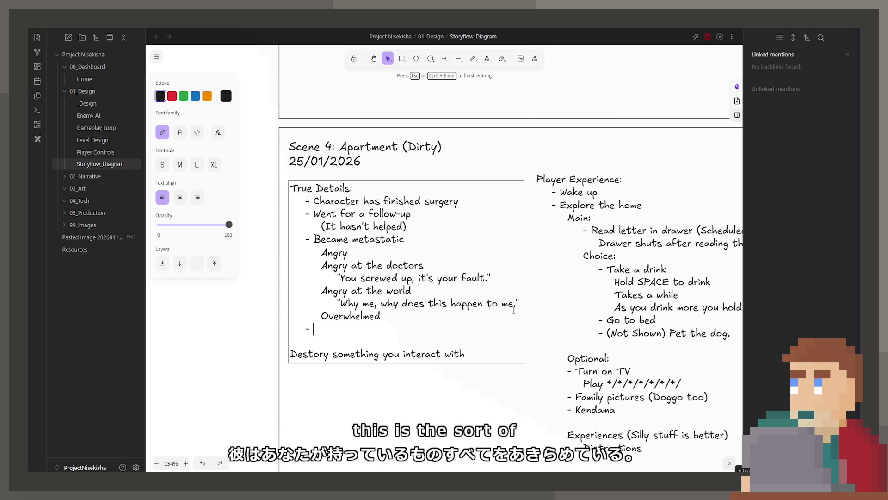
text(Th)
Fill the dash bullet with 'No going back. This is it. End.' and finish editing.
key(BackSpace)
key(BackSpace)
text(No goin)
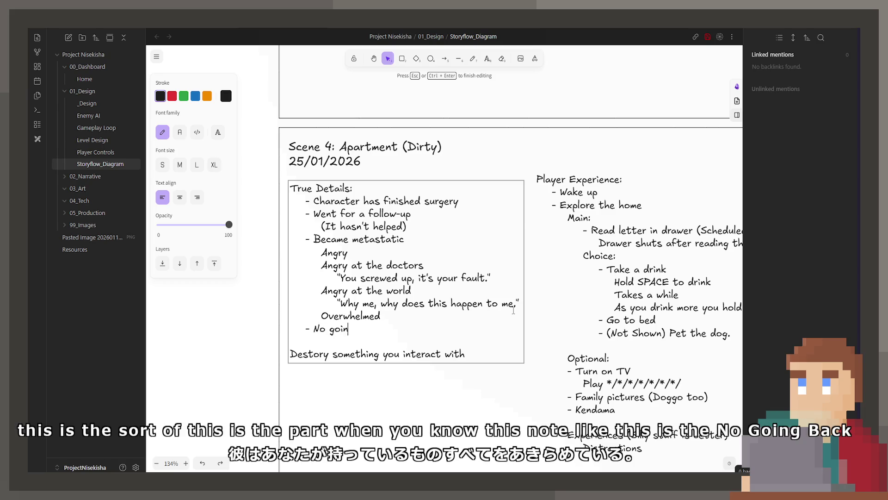
text(g back. This)
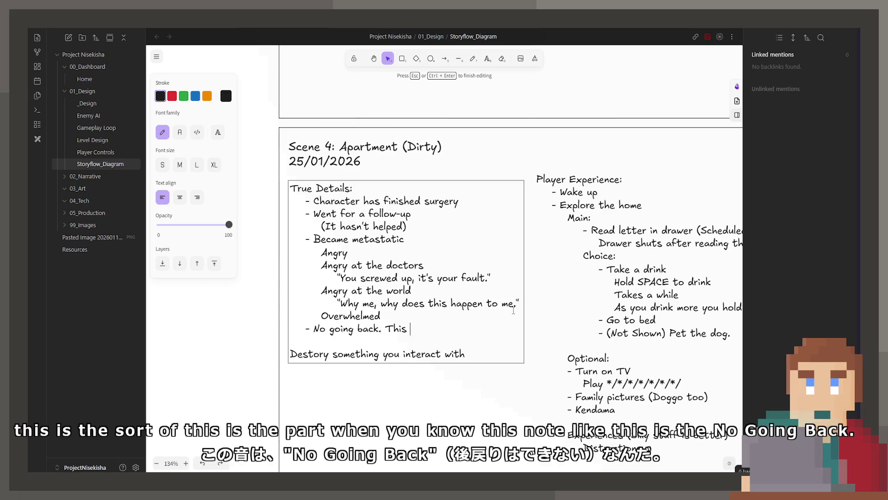
text( is it. End.)
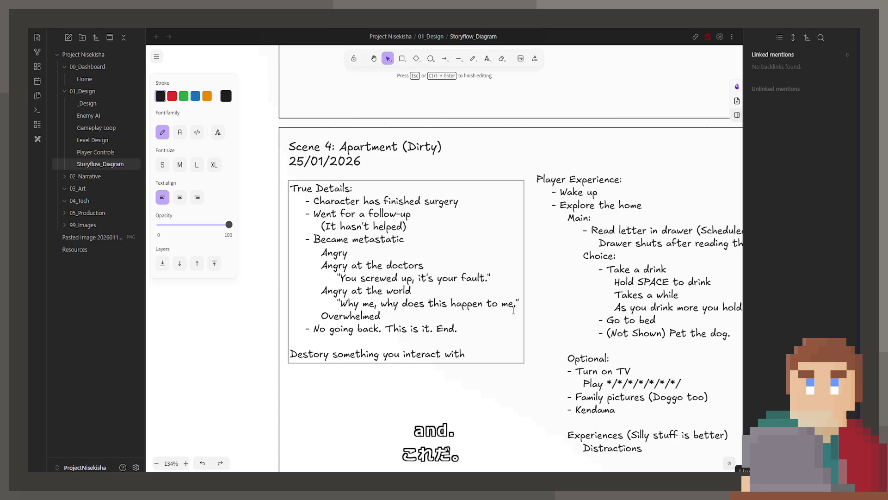
key(Escape)
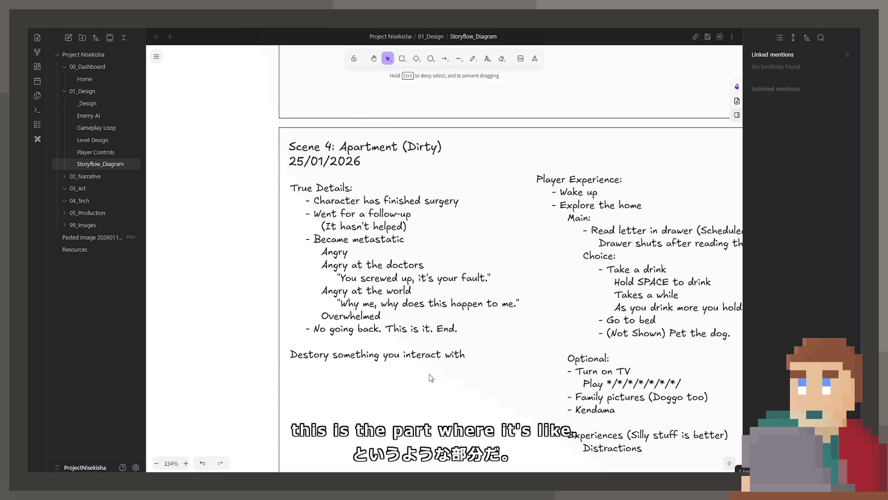
Extend the destroy example to 'Tear up letter, or crumple it and bin it.'.
click(456, 355)
key(Return)
key(Return)
text(Tear up lette)
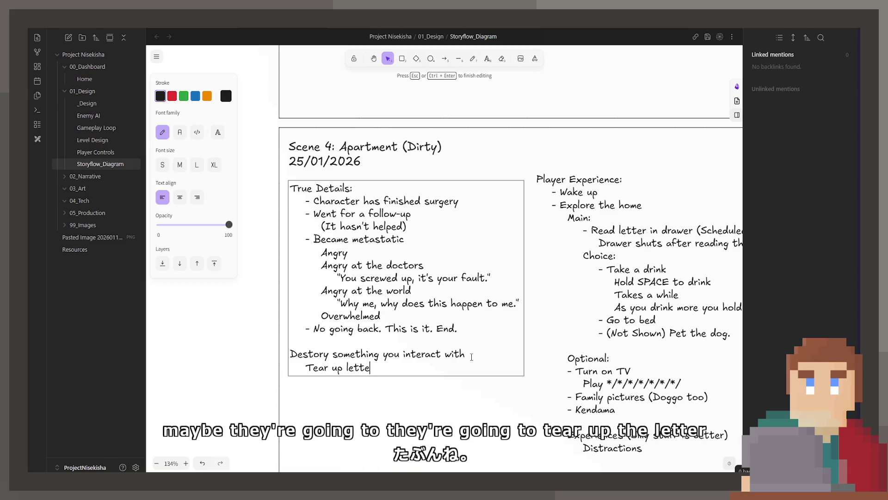
text(r.)
key(BackSpace)
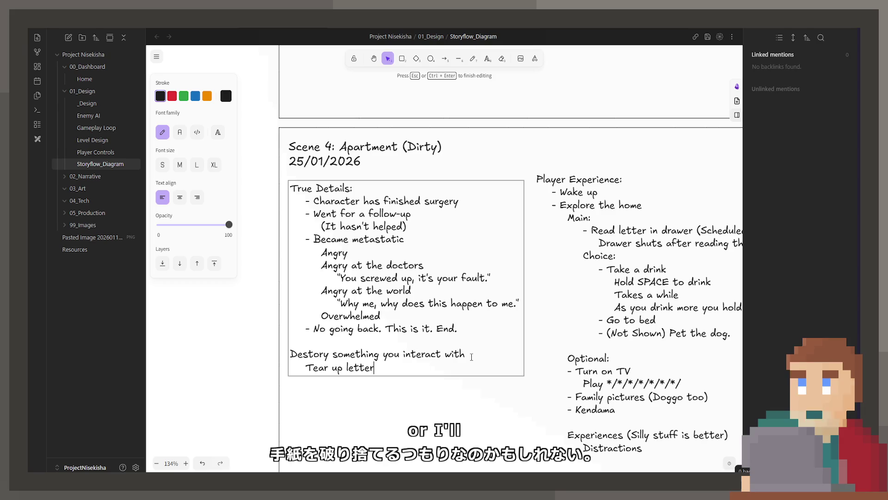
text(, or)
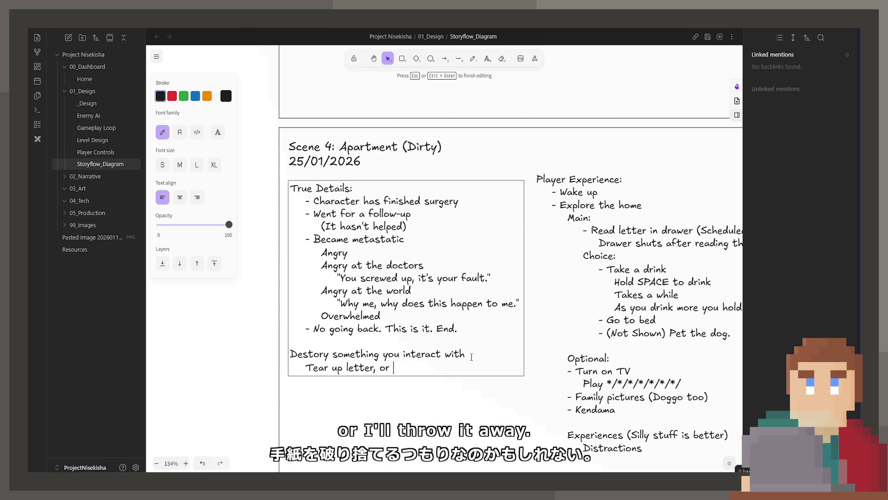
text( crumple it and bin it.)
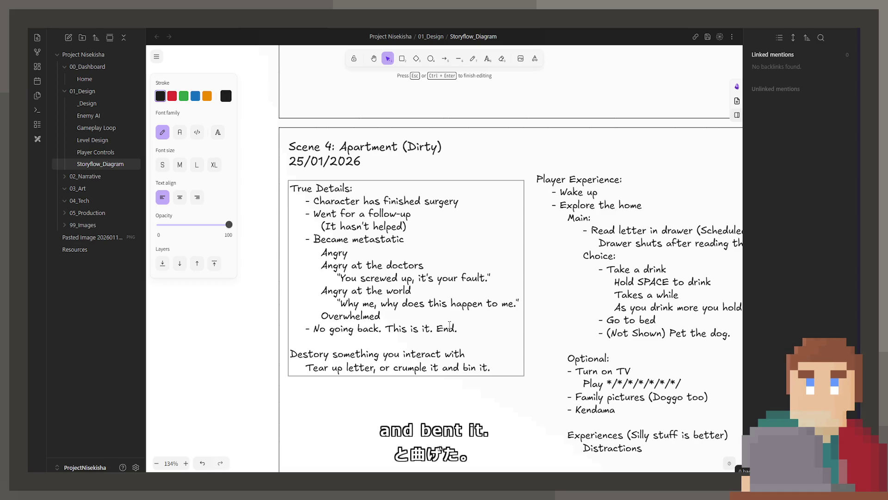
click(476, 357)
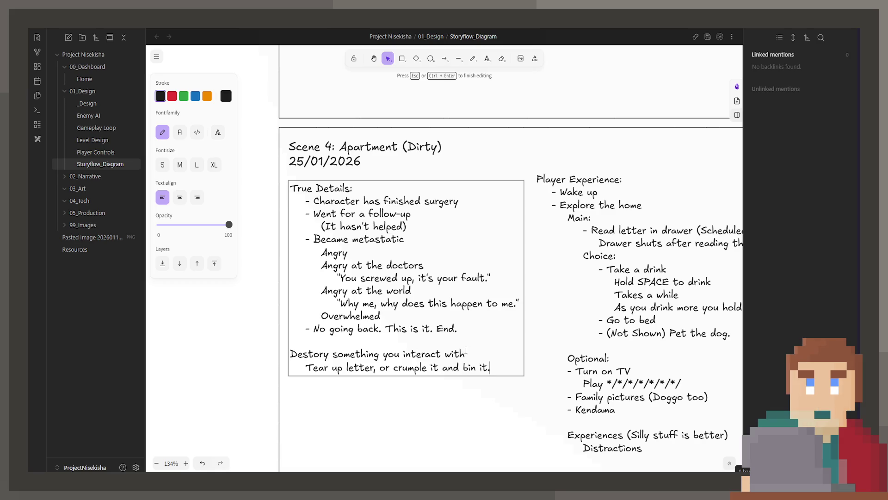
Start an indented line below the letter example, then remove the extra empty line.
key(Return)
key(Tab)
key(BackSpace)
key(BackSpace)
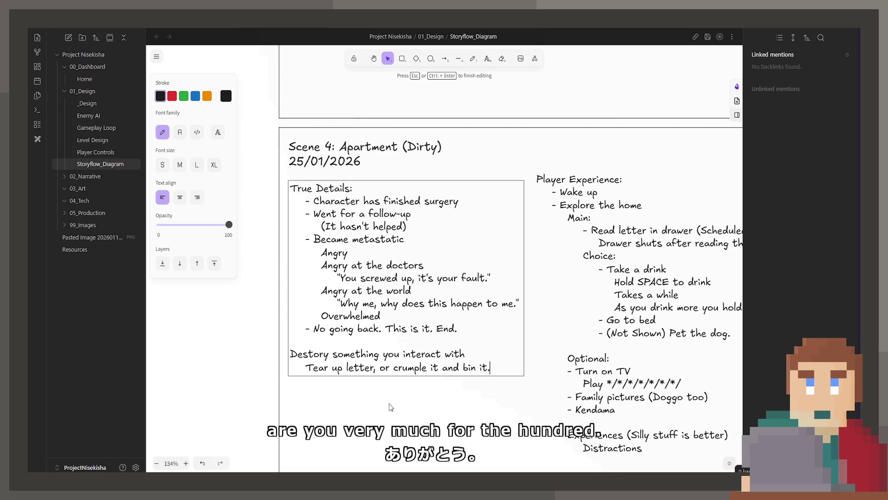
scroll(390, 407, left, 1)
Leave True Details editing and pan across the storyflow back to the Scene 4 card.
key(ctrl+a)
click(430, 333)
key(Escape)
scroll(430, 334, right, 2)
scroll(430, 334, right, 1)
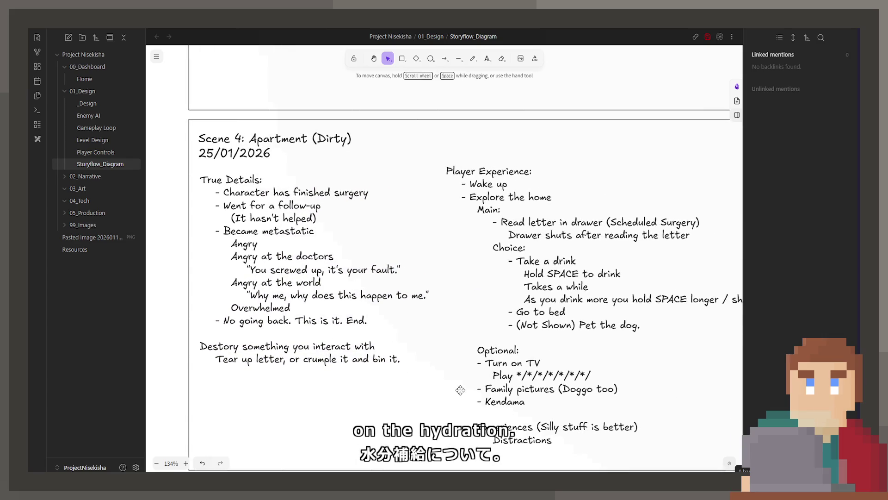
scroll(429, 333, down, 1)
scroll(430, 305, down, 2)
ctrl+scroll(451, 305, down, 3)
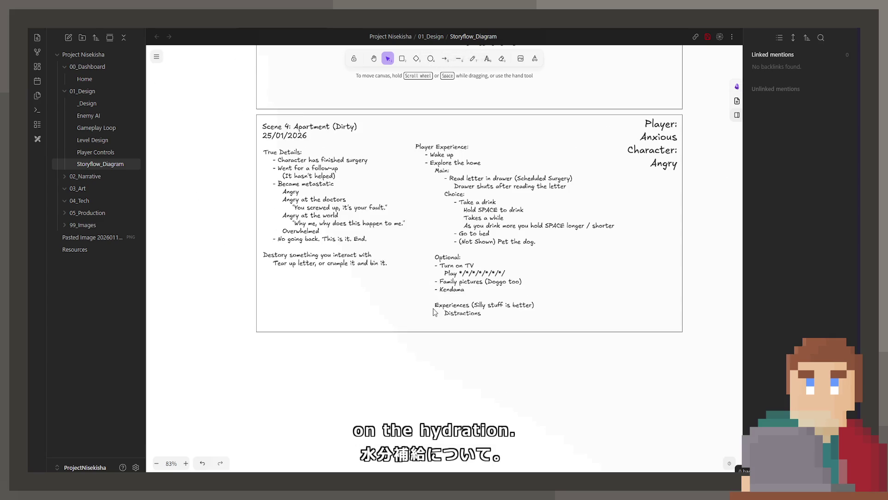
scroll(486, 306, up, 3)
ctrl+scroll(517, 303, down, 3)
scroll(516, 304, up, 5)
scroll(500, 333, up, 5)
scroll(486, 360, up, 3)
scroll(468, 398, up, 3)
scroll(468, 398, up, 2)
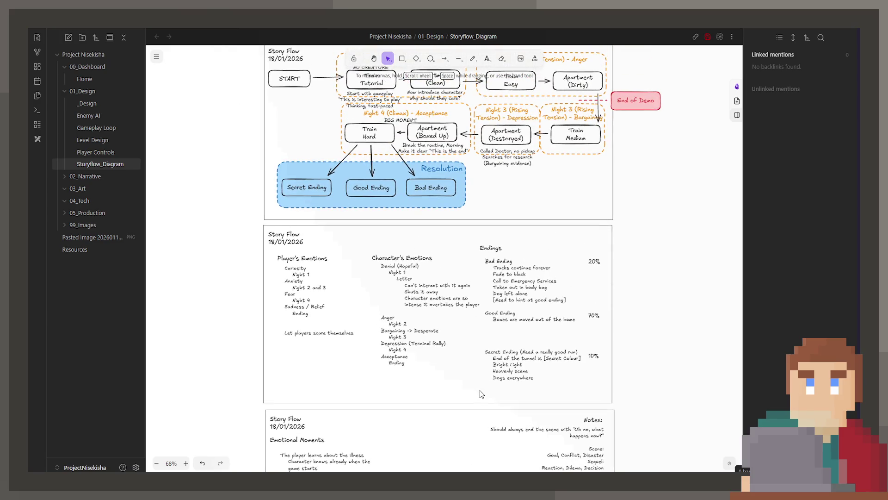
drag(479, 391, 427, 214)
scroll(427, 214, down, 3)
scroll(437, 226, down, 3)
scroll(451, 243, down, 3)
scroll(469, 263, down, 3)
scroll(470, 263, down, 1)
scroll(470, 263, down, 2)
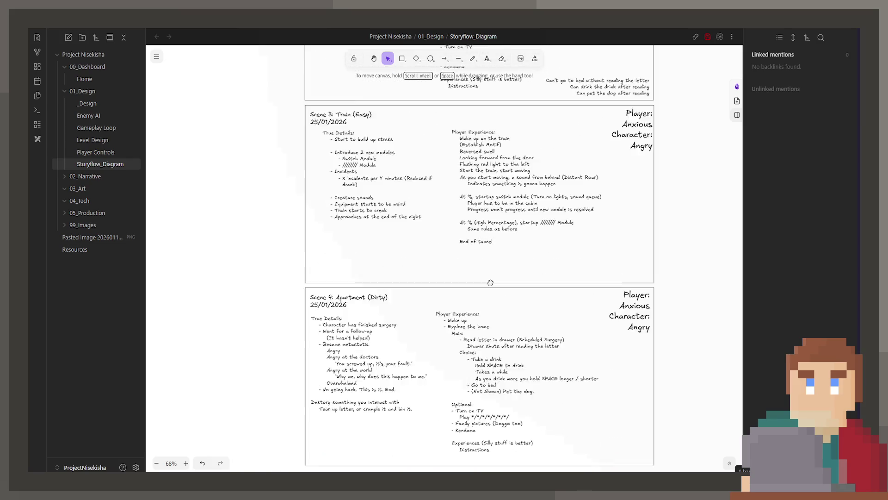
scroll(469, 263, down, 2)
ctrl+scroll(472, 310, up, 3)
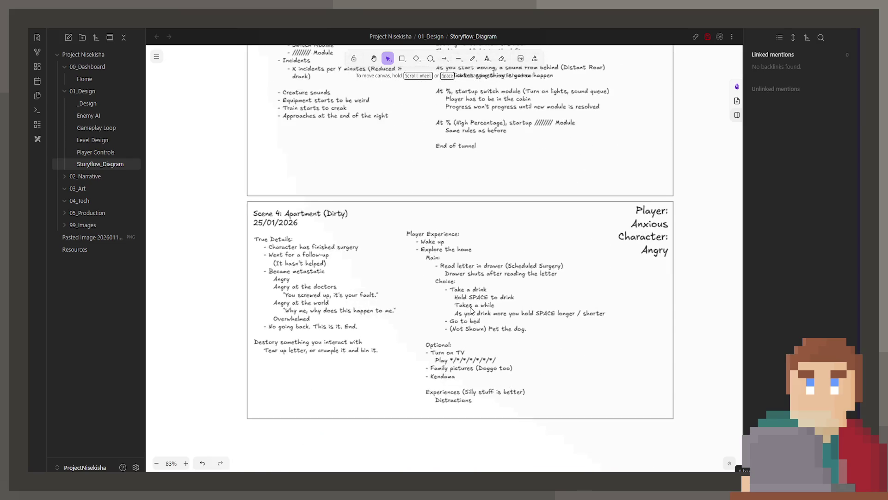
Replace 'in drawer' with 'on the counter' in the Player Experience letter line.
double_click(468, 274)
click(468, 271)
click(482, 243)
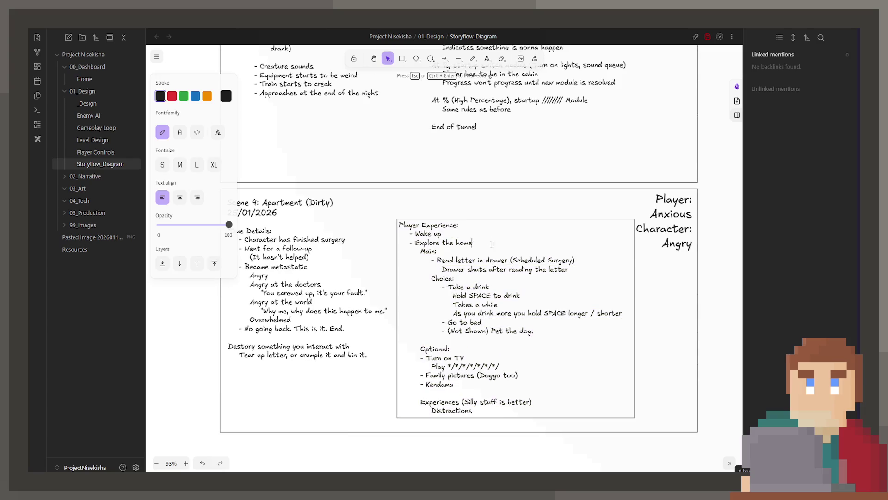
double_click(494, 259)
click(494, 259)
drag(477, 260, 508, 263)
text(on the counter)
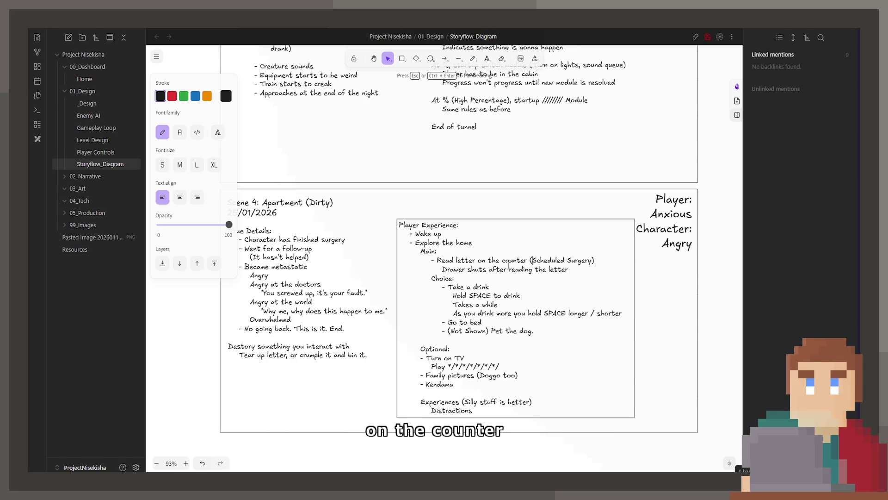
Remove 'Scheduled Surgery' from the parentheses after the letter line.
key(Right)
key(Right)
key(ctrl+Delete)
key(ctrl+Delete)
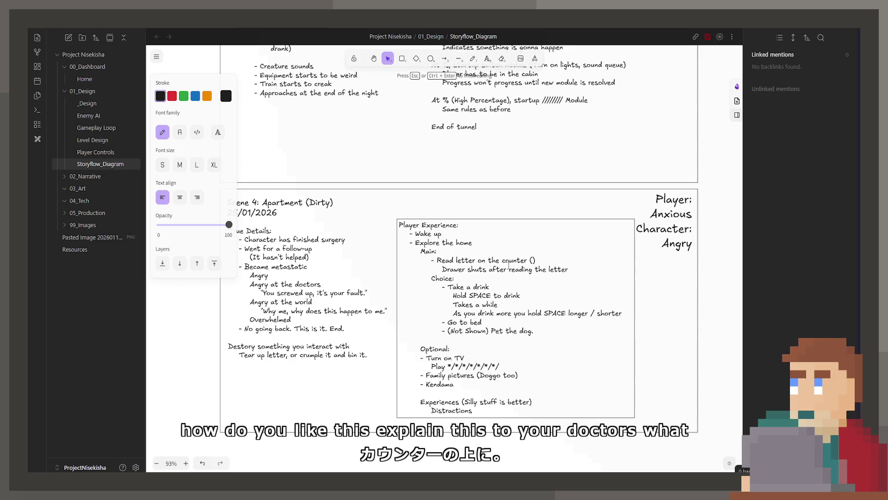
scroll(508, 262, left, 2)
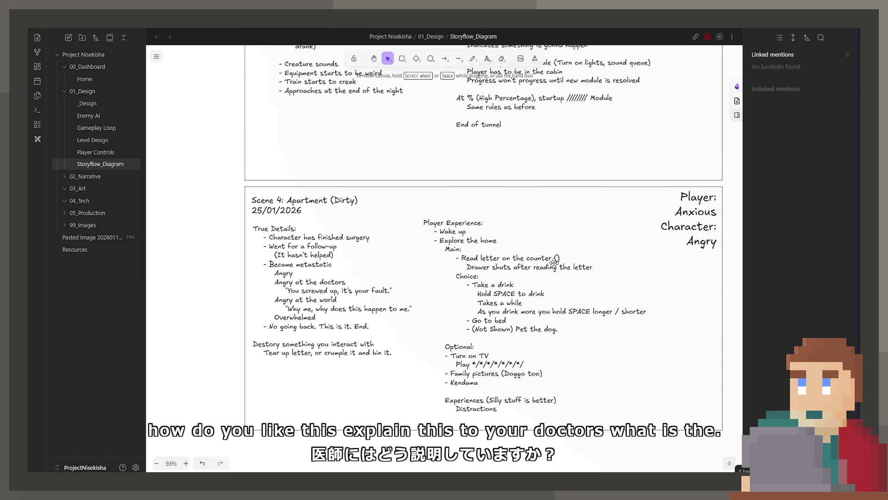
key(ctrl+a)
key(Right)
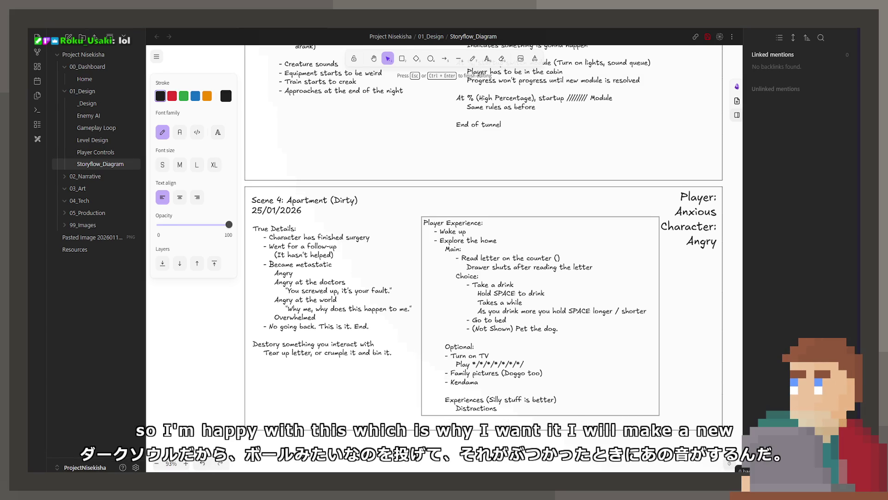
Leave text editing so the Scene 4 card is no longer in edit mode.
key(Escape)
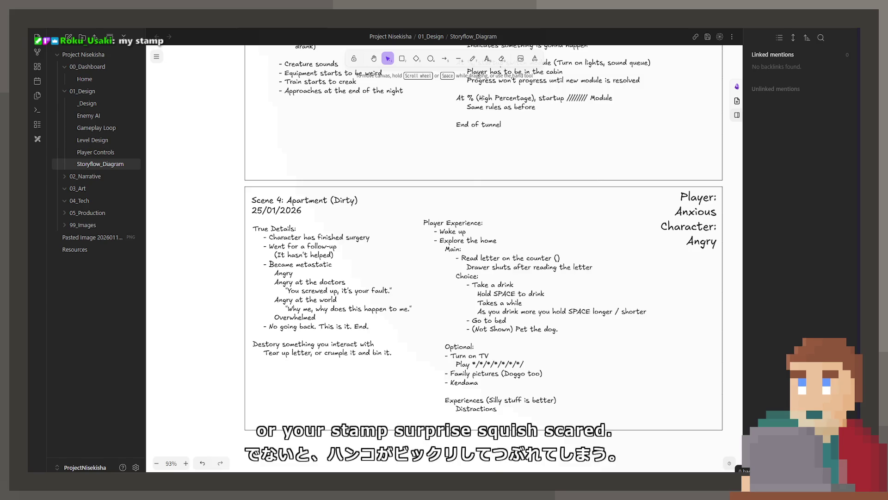
scroll(321, 378, up, 3)
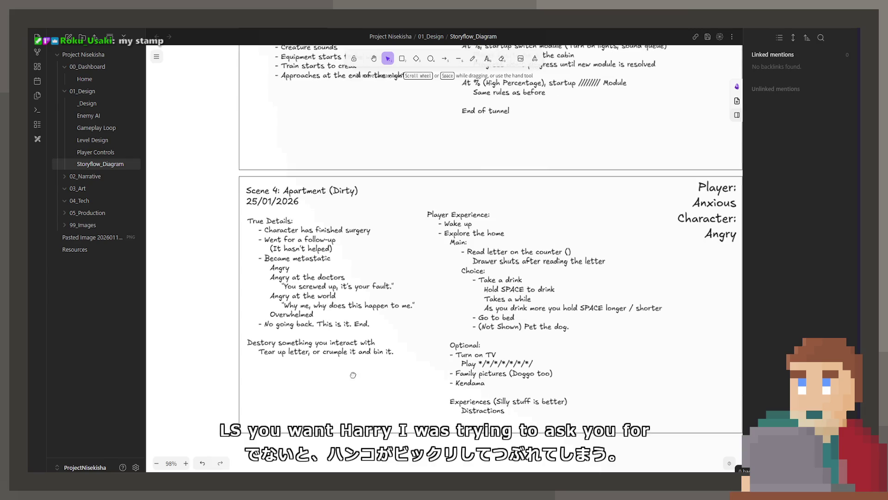
scroll(321, 377, up, 3)
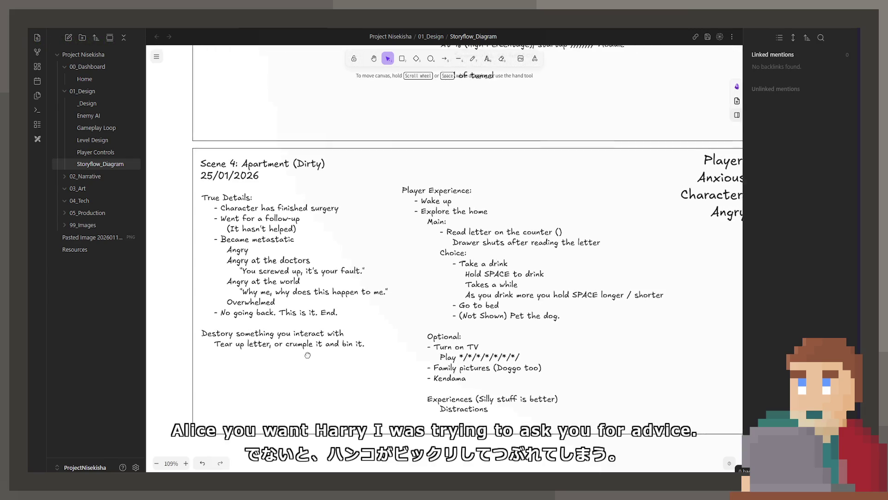
scroll(299, 351, right, 1)
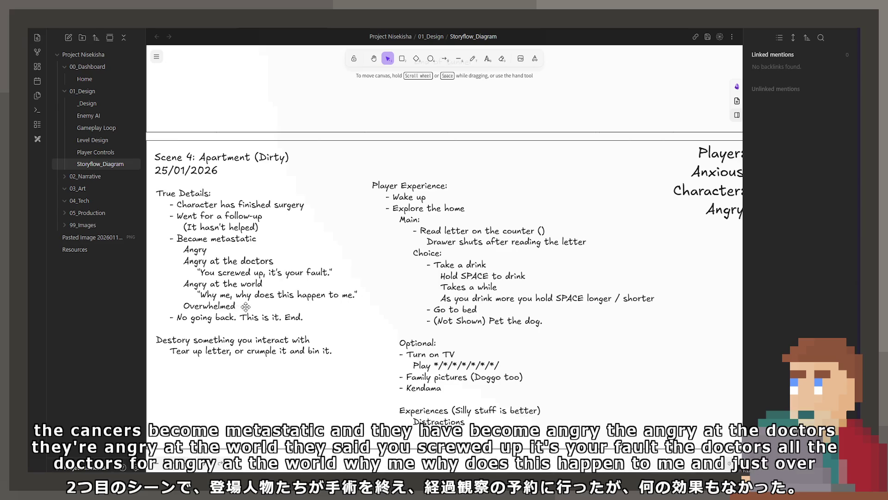
Reopen Scene 4's True Details text for editing after zooming in to 117%.
double_click(179, 321)
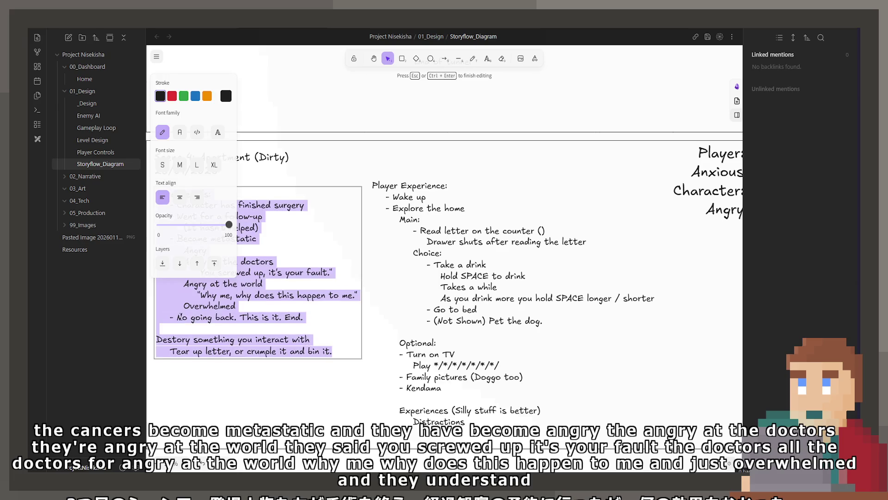
Insert '/ everything' so the line reads 'Destory something / everything you interact with'.
drag(176, 317, 330, 322)
scroll(330, 321, up, 3)
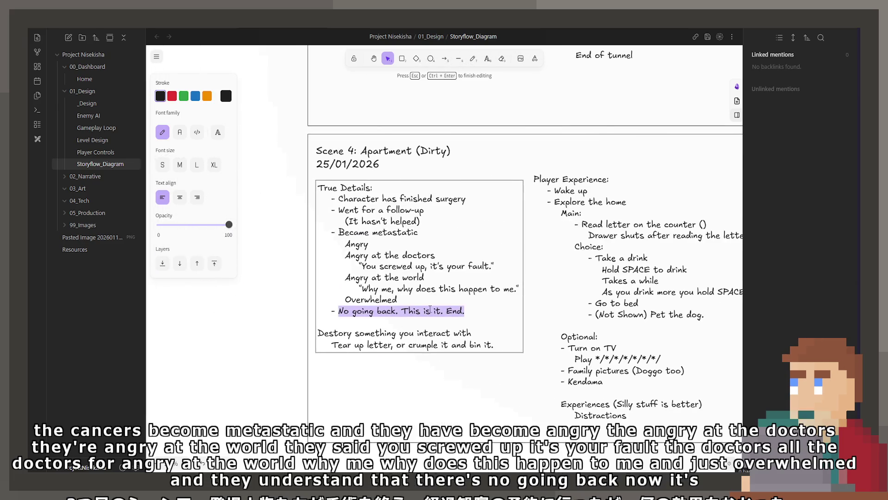
drag(464, 311, 430, 311)
click(399, 333)
text(/ everything)
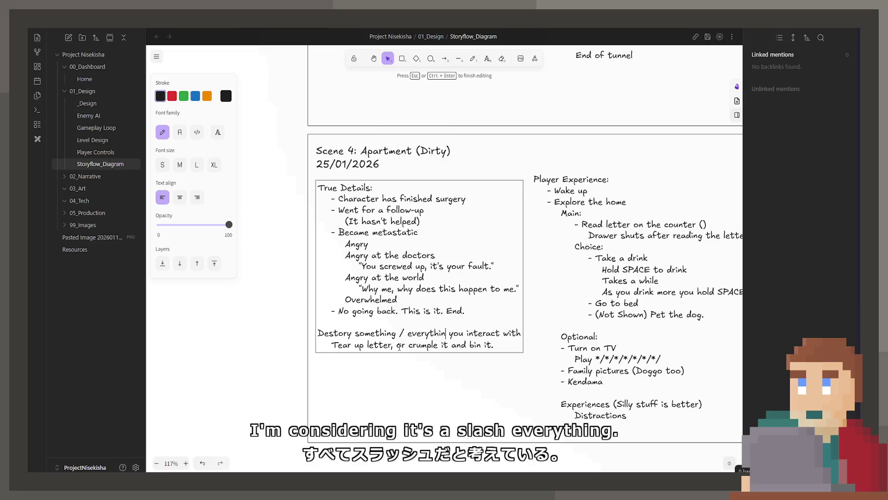
click(427, 379)
Widen the True Details box so the destroy line fits on one line.
click(515, 304)
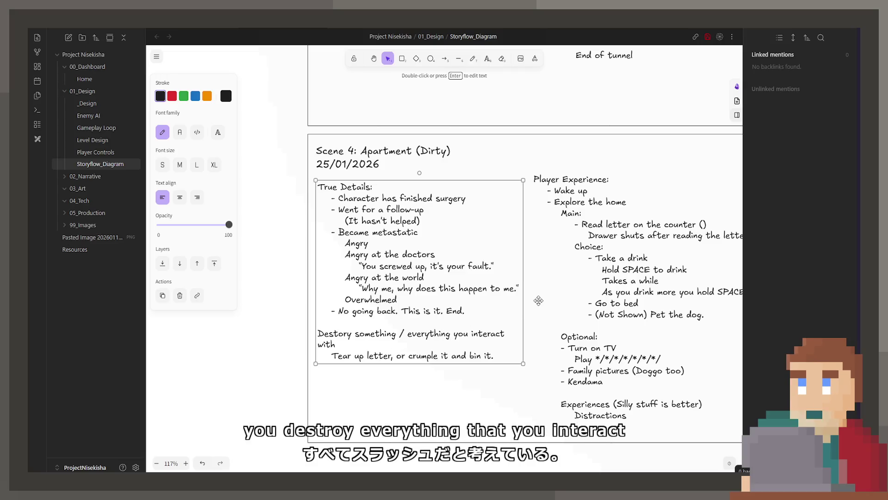
drag(523, 305, 529, 304)
click(537, 301)
click(515, 351)
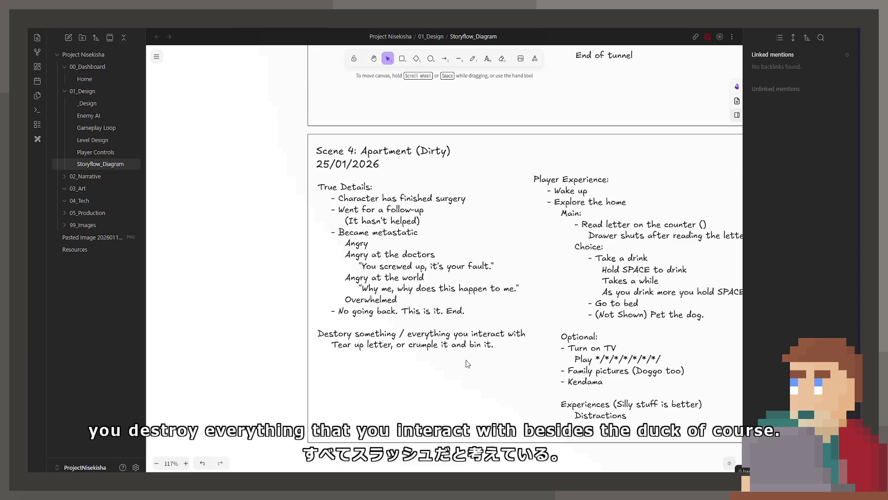
scroll(447, 345, down, 1)
scroll(408, 379, up, 1)
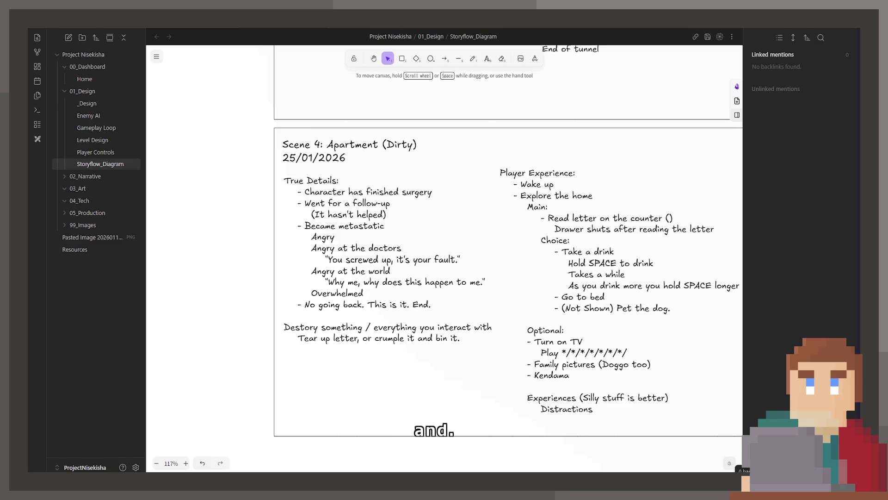
scroll(541, 285, right, 2)
Cut the Choice, Optional, Experiences and Distractions sections out of the Player Experience list.
double_click(541, 285)
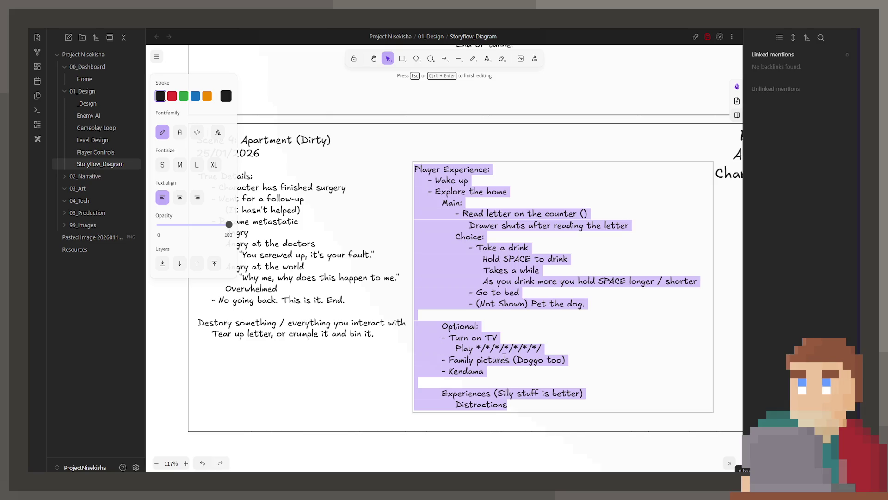
drag(511, 408, 477, 337)
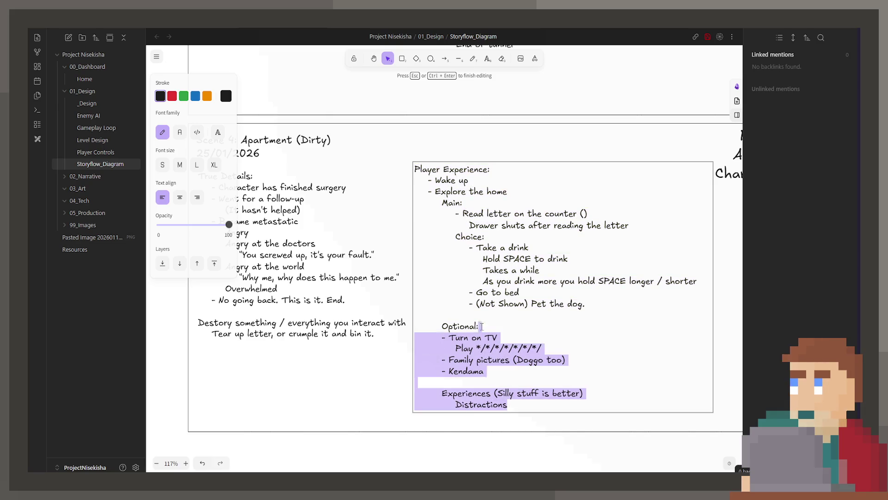
drag(486, 373, 402, 228)
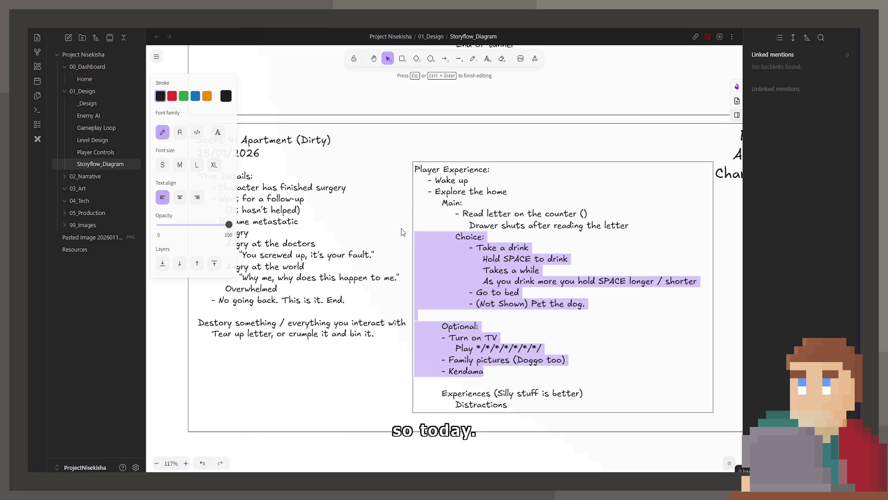
key(BackSpace)
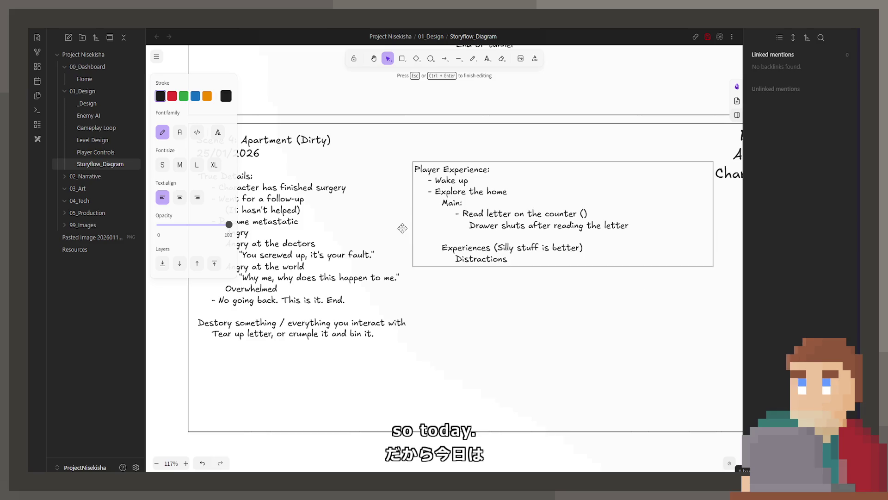
click(432, 237)
key(ctrl+shift+End)
key(ctrl+c)
key(BackSpace)
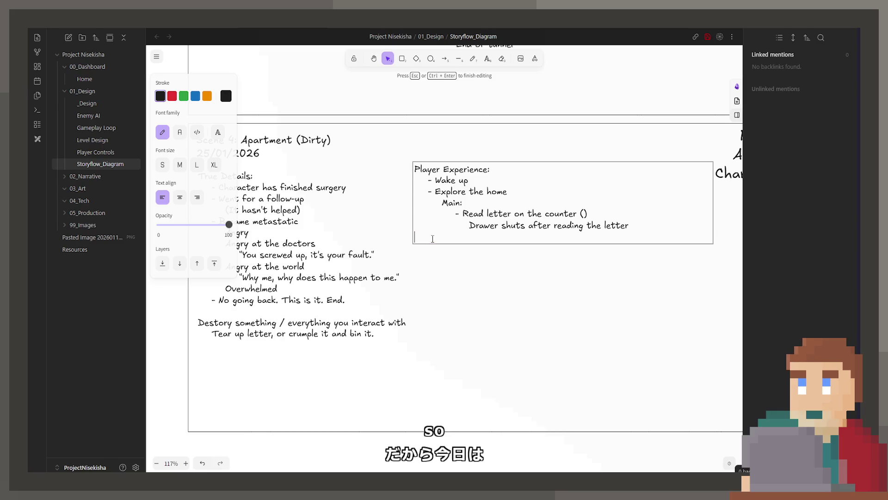
key(BackSpace)
Restore Experiences and Distractions below Explore the home and add '- Kendama' and '- Pet the dog'.
key(Up)
key(Up)
key(Up)
key(Return)
key(Return)
key(Up)
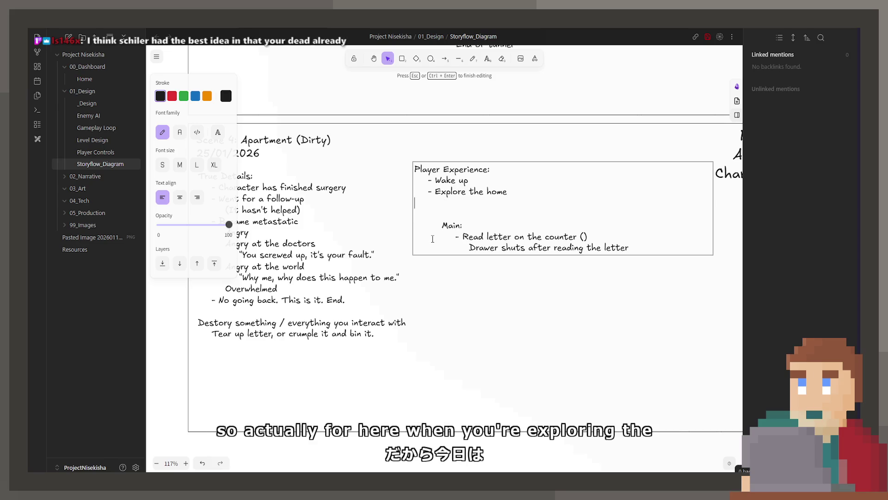
key(ctrl+v)
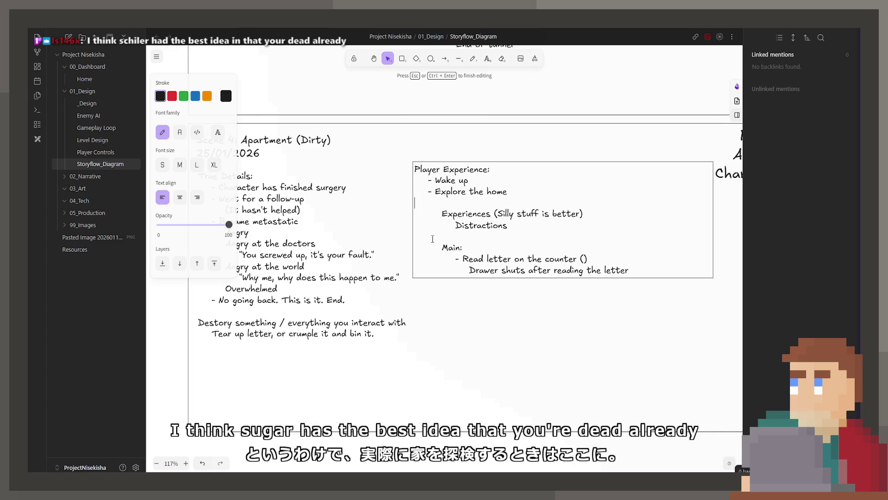
key(ctrl+z)
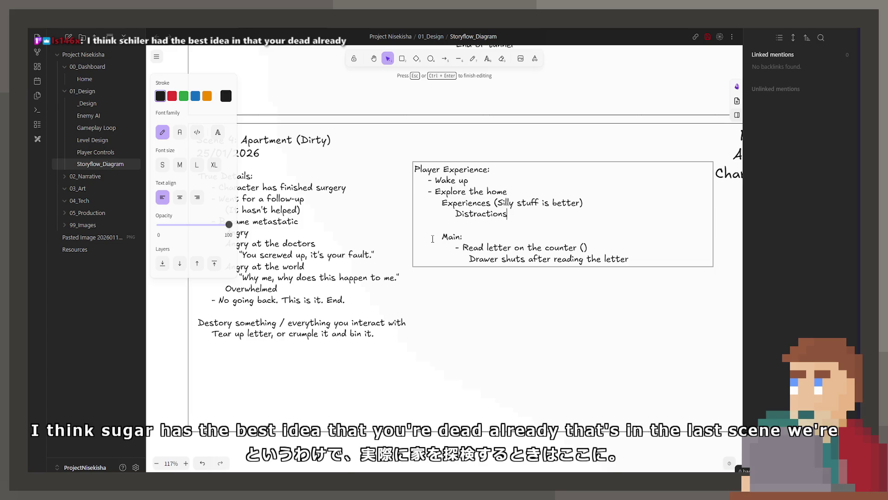
key(BackSpace)
key(BackSpace)
key(BackSpace)
key(BackSpace)
key(BackSpace)
key(BackSpace)
key(BackSpace)
key(BackSpace)
key(BackSpace)
key(BackSpace)
key(BackSpace)
key(BackSpace)
key(BackSpace)
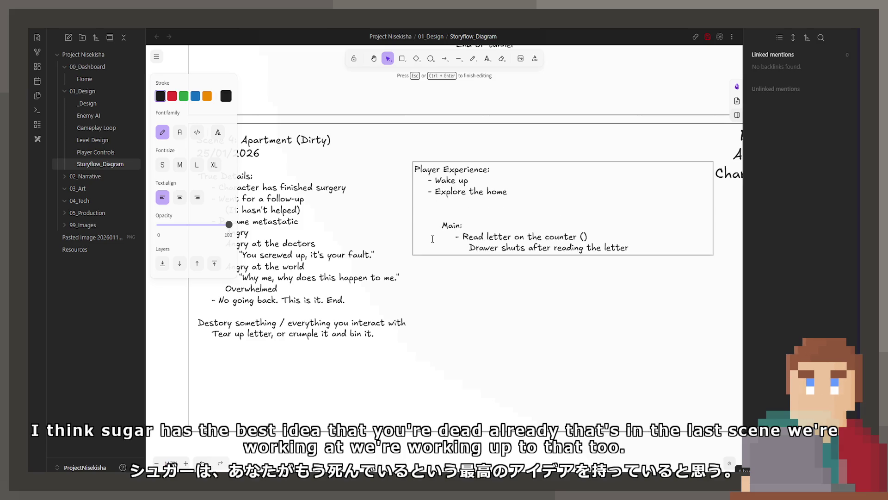
text(0)
text( ndama)
drag(397, 109, 407, 231)
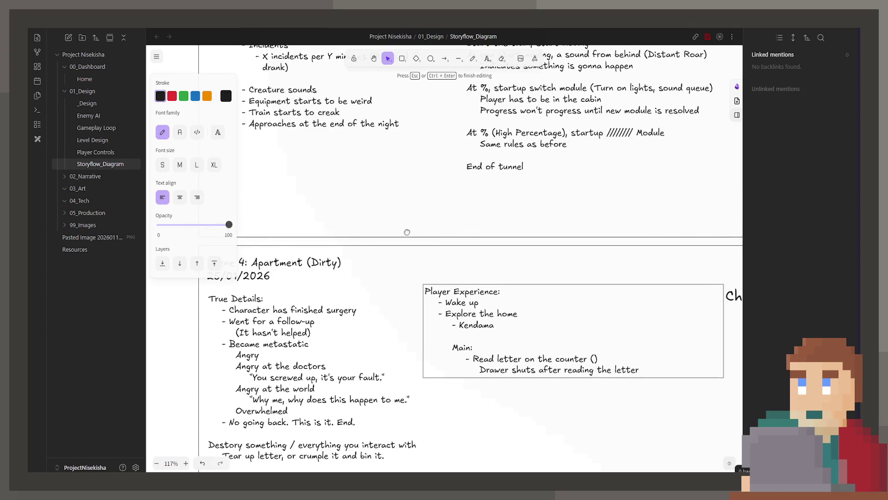
key(Return)
key(Tab)
key(Tab)
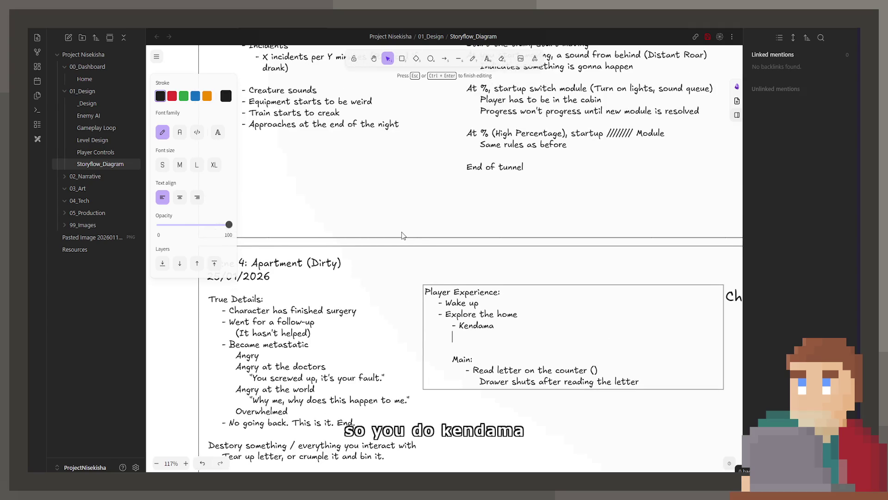
text(- Pet the dog)
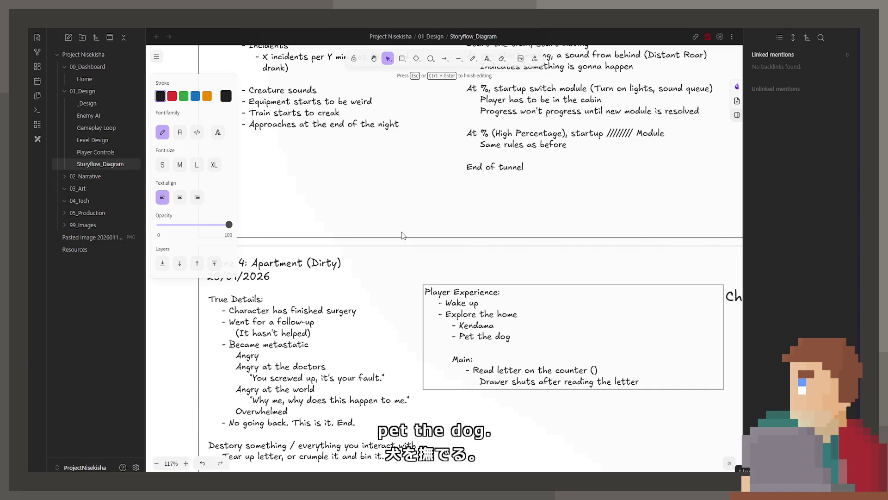
scroll(402, 236, down, 1)
Replace the 'Drawer shuts after reading the letter' line with 'Crumple up letter / Bin it'.
double_click(604, 335)
scroll(604, 336, down, 1)
scroll(603, 336, right, 2)
drag(616, 316, 456, 319)
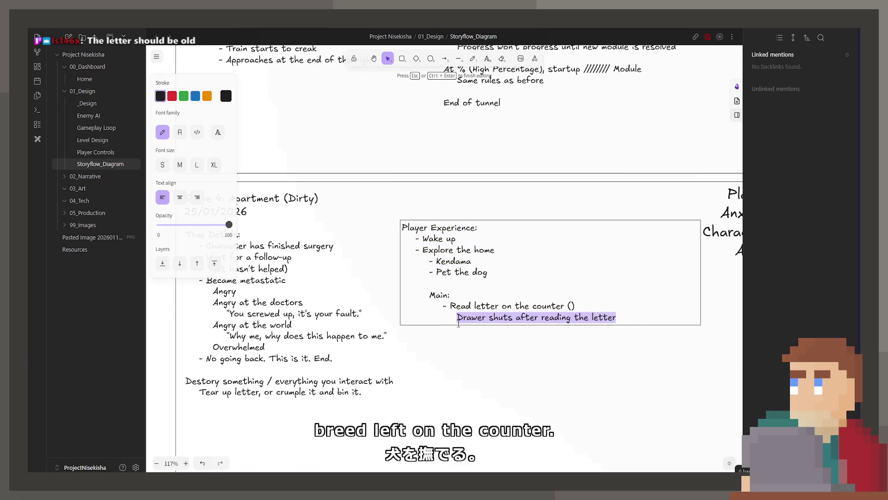
key(BackSpace)
text(Cru)
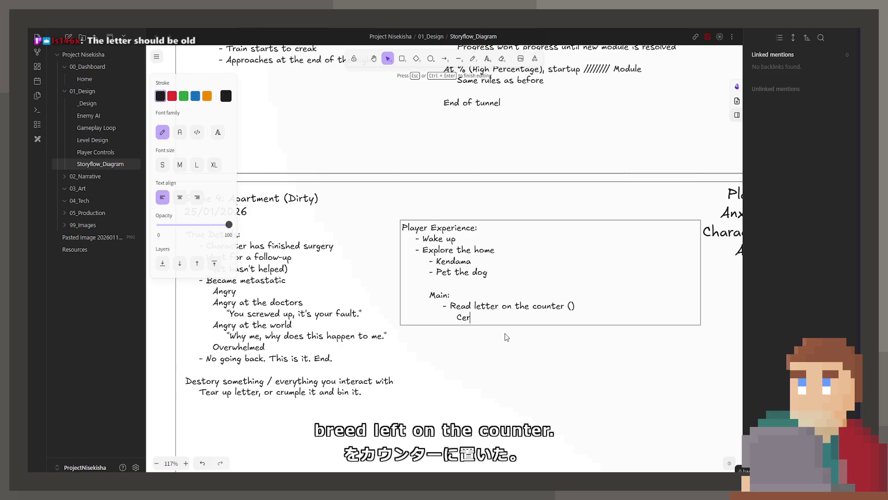
text(mple up letter / Bin it)
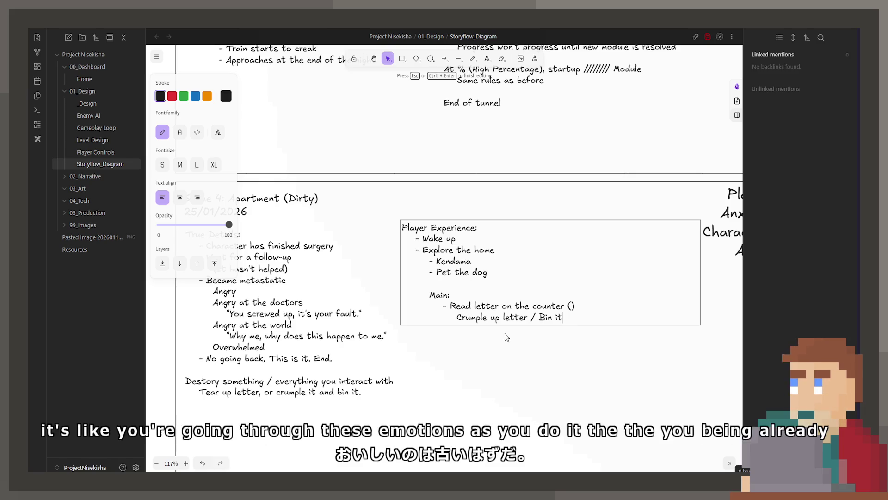
scroll(426, 172, down, 3)
scroll(427, 172, up, 3)
scroll(426, 173, up, 5)
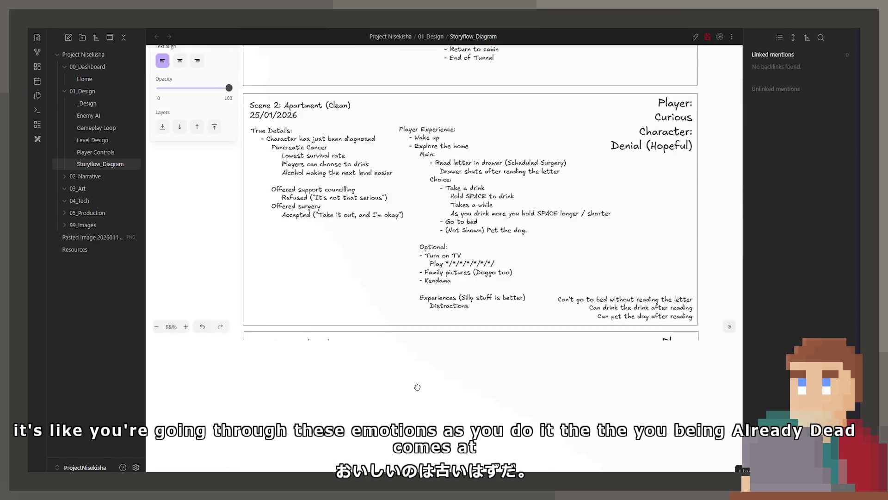
scroll(377, 183, up, 5)
scroll(377, 183, up, 5)
scroll(378, 182, up, 2)
scroll(497, 262, up, 3)
Draw a vertical line beside the Night 3 groups and make it red and extra-bold.
click(487, 256)
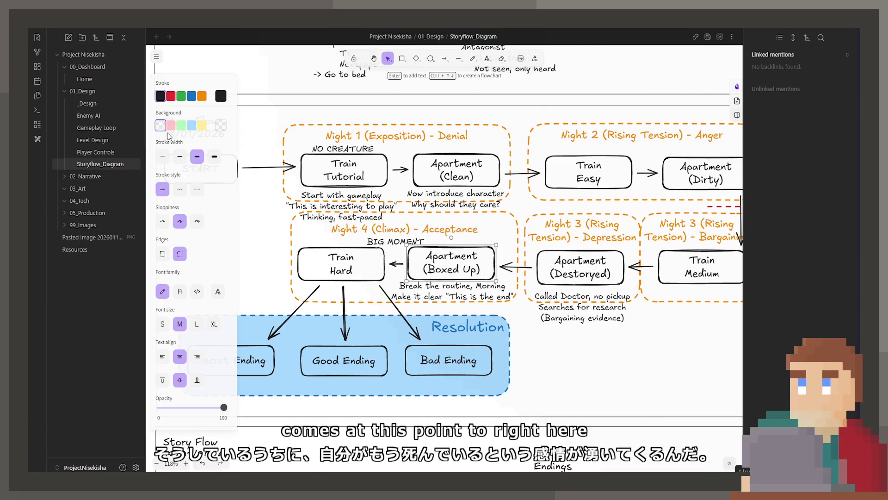
click(444, 58)
click(457, 58)
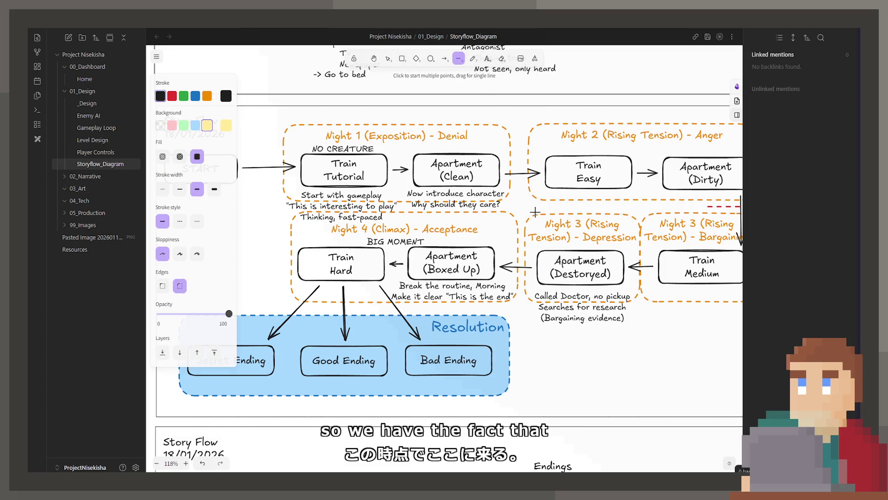
drag(521, 206, 523, 355)
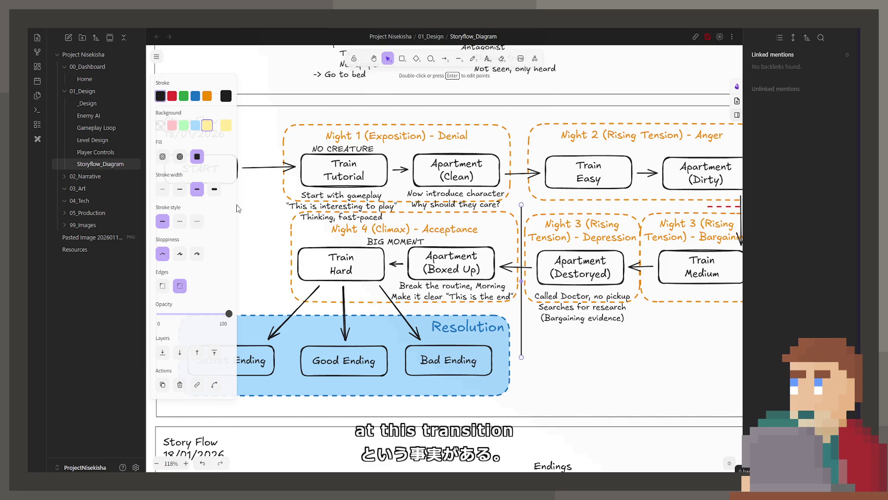
click(171, 96)
click(214, 189)
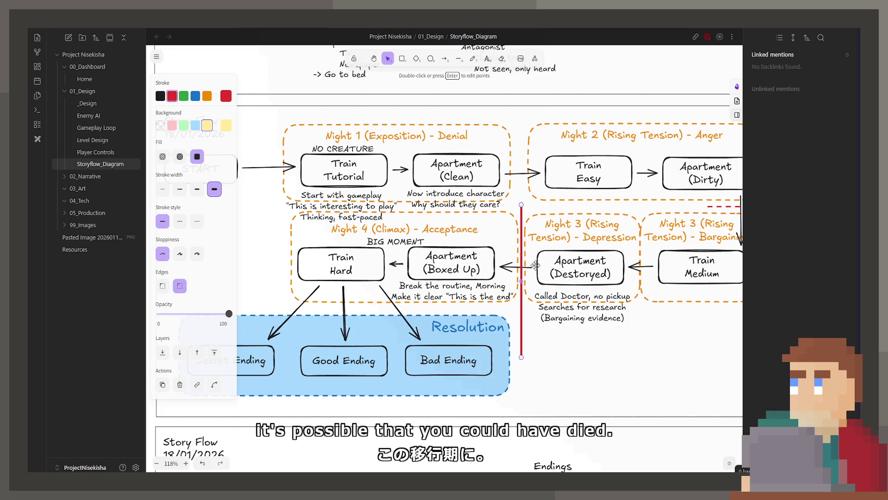
scroll(548, 254, right, 2)
Review the Apartment (Dirty), Train Medium and Apartment (Destoryed) boxes, then clear the selection.
click(623, 184)
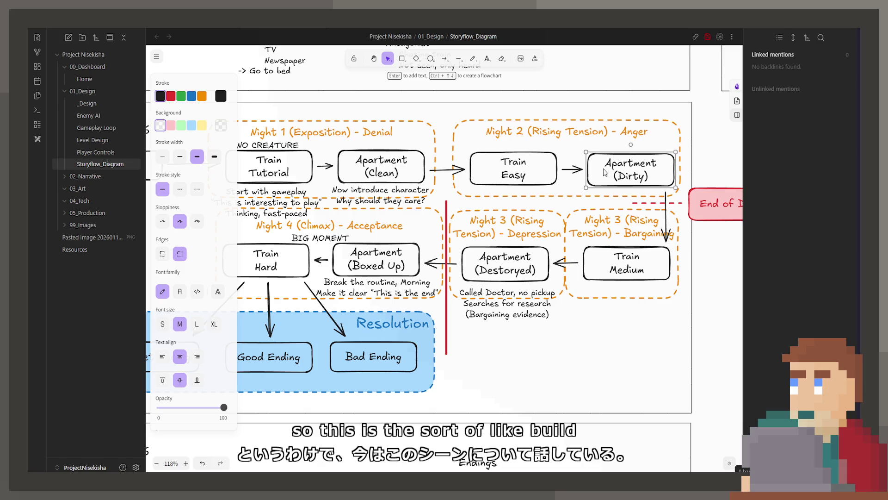
click(594, 273)
click(514, 274)
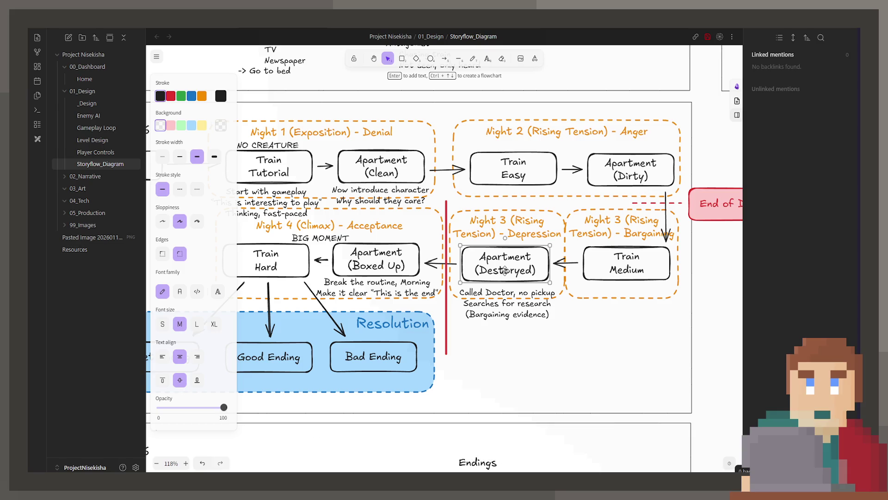
click(439, 332)
scroll(601, 359, down, 3)
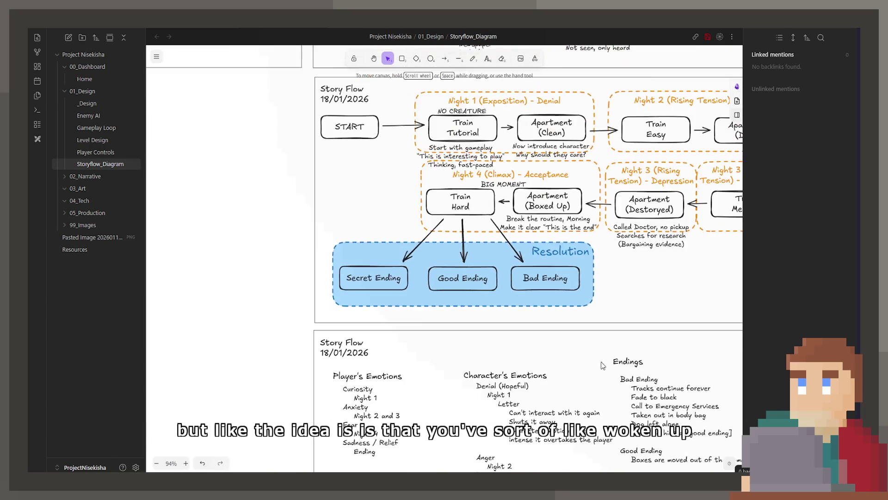
scroll(600, 358, down, 5)
scroll(556, 347, down, 5)
scroll(506, 337, down, 5)
scroll(457, 325, down, 5)
scroll(456, 324, down, 5)
scroll(451, 312, down, 5)
scroll(441, 298, up, 2)
scroll(432, 285, up, 2)
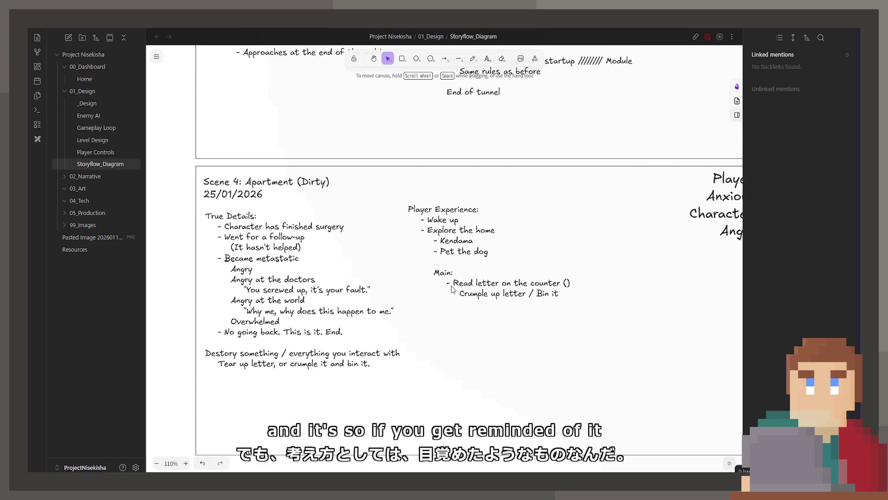
Centre the Scene 4 card, place the cursor after 'Main:' in Player Experience, then open True Details for editing.
click(431, 286)
drag(500, 271, 568, 282)
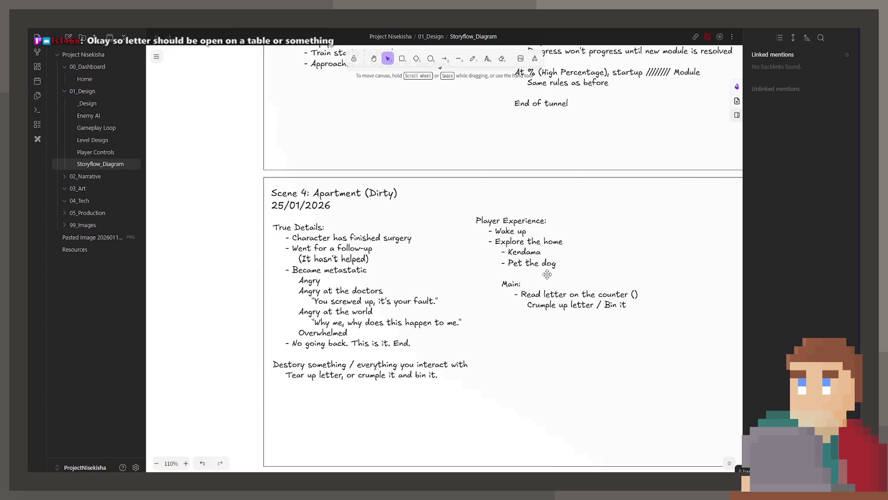
double_click(546, 293)
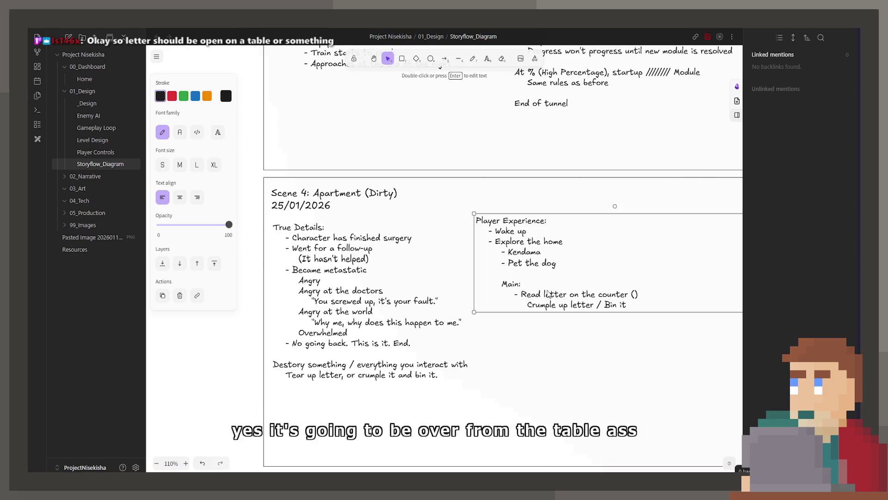
click(554, 281)
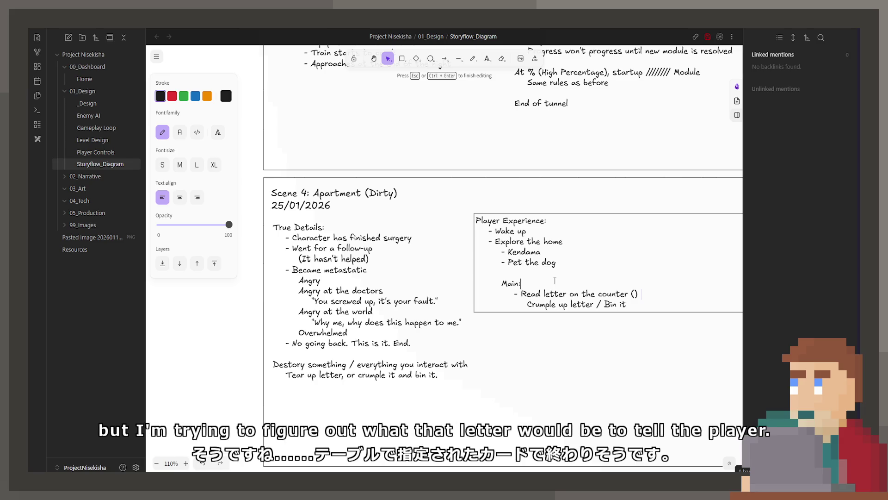
click(298, 321)
double_click(297, 322)
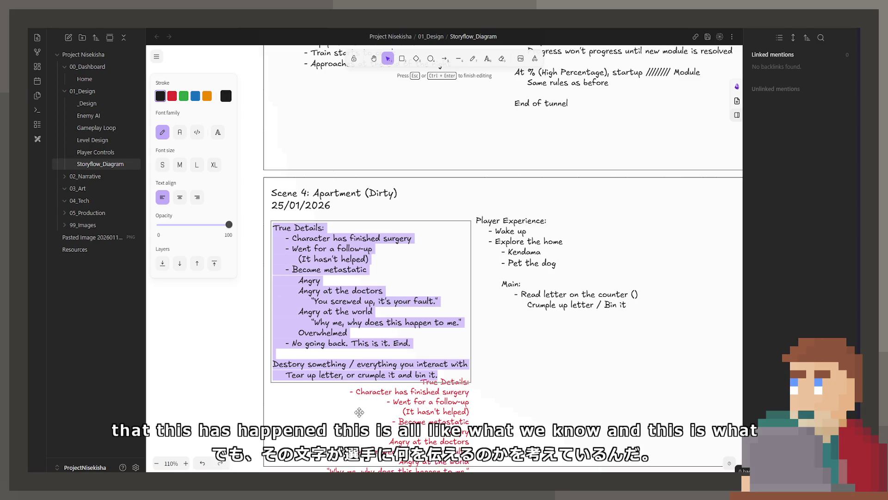
key(Escape)
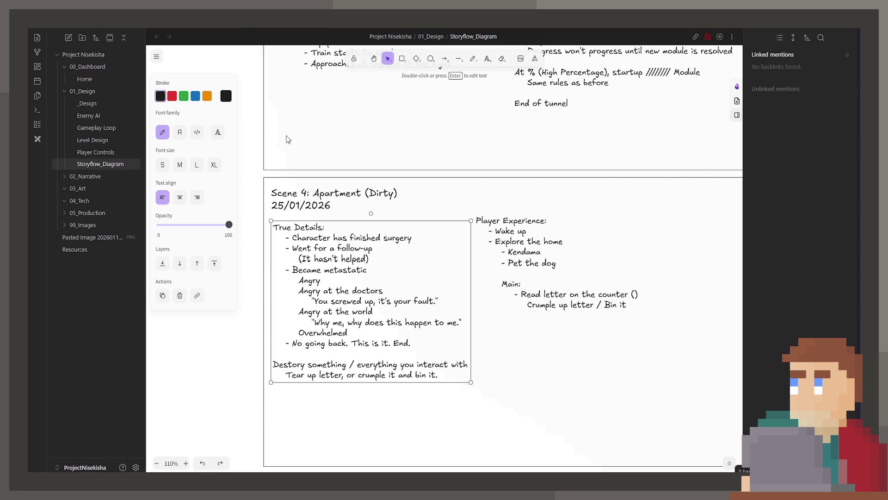
scroll(594, 244, right, 3)
click(500, 263)
key(Return)
Replace the empty brackets with an indented quote 'Sorry the news is so dire…' under the counter item.
click(529, 281)
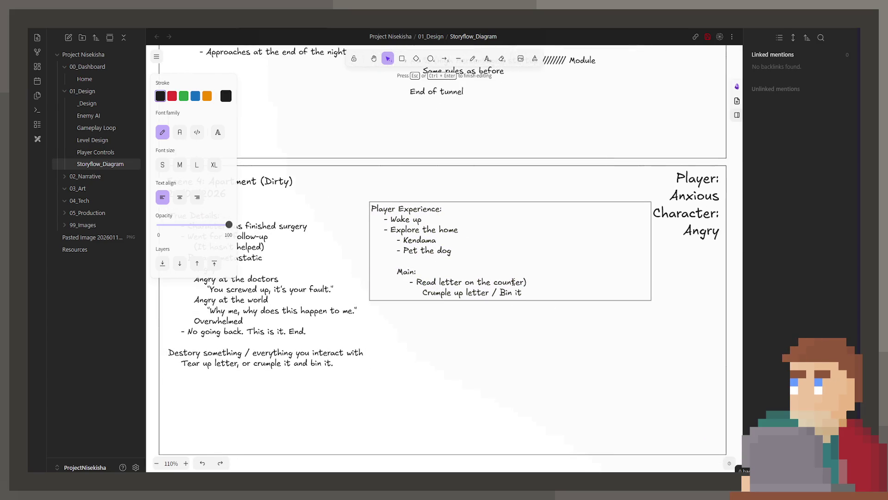
key(Delete)
key(BackSpace)
key(Return)
key(Tab)
key(Tab)
key(Tab)
key(BackSpace)
key(BackSpace)
text("Thank you for attending your app)
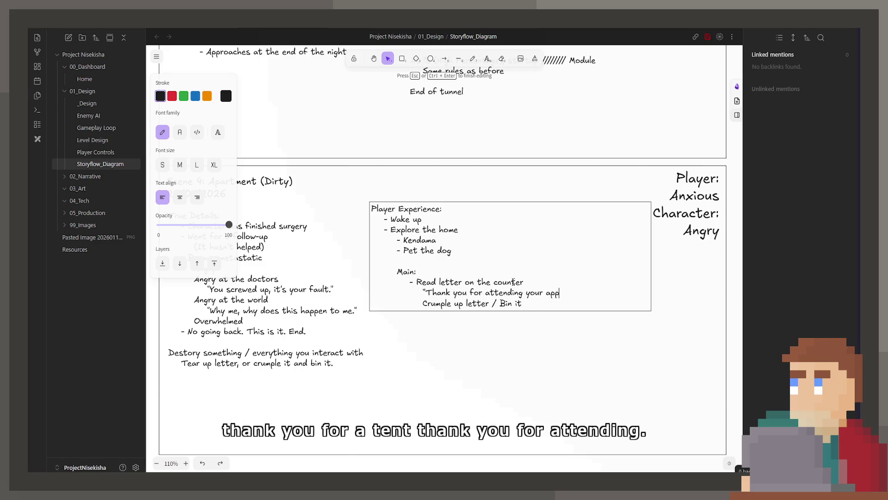
text(oi)
text(ntment.)
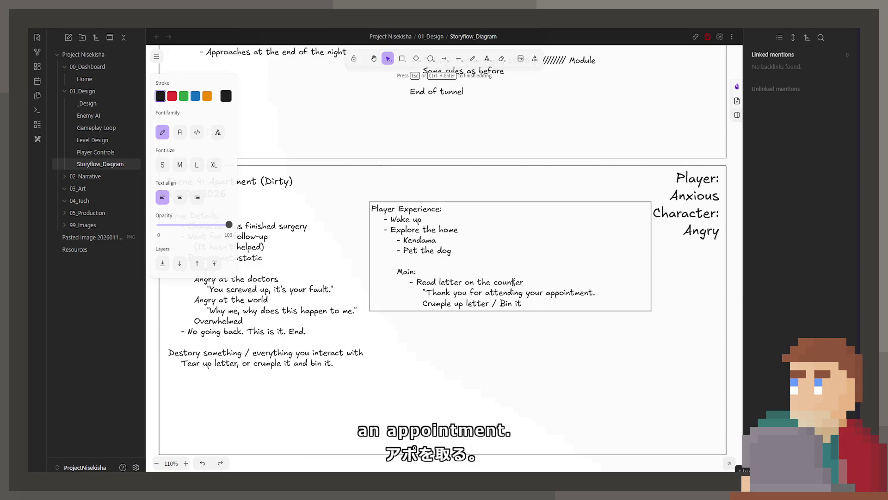
text( Sorrythe)
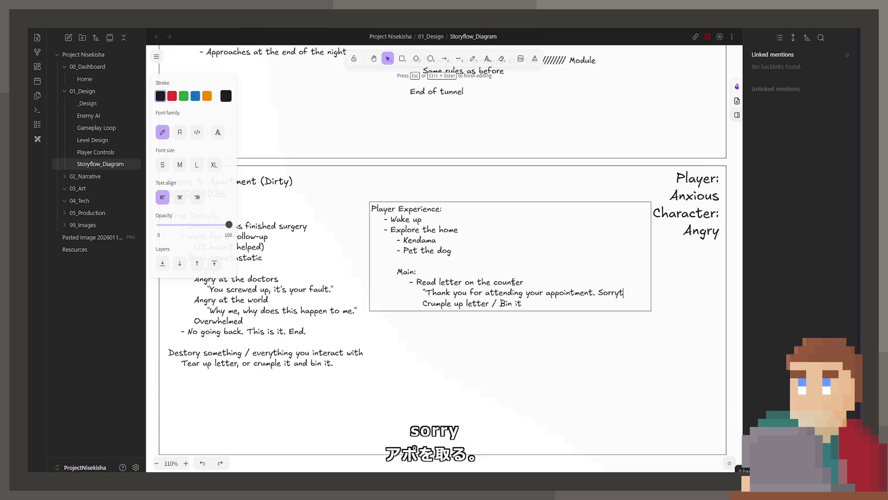
key(BackSpace)
key(BackSpace)
key(BackSpace)
text(the)
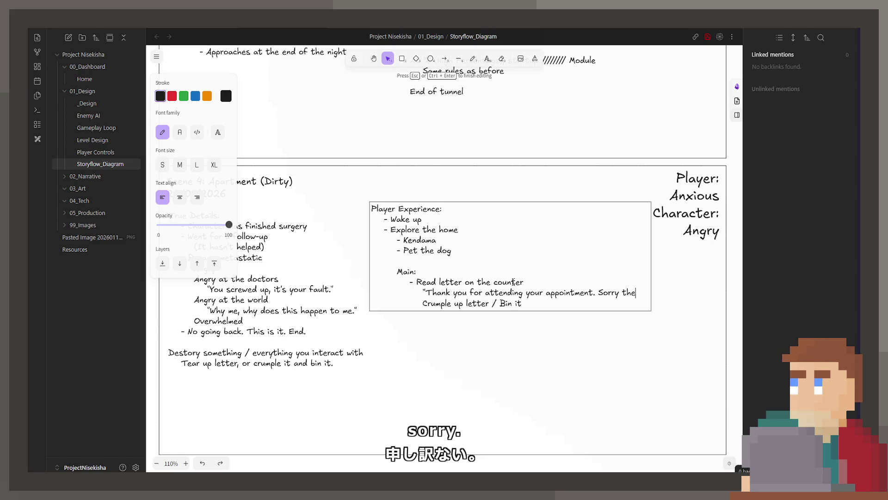
key(Return)
text(ews is so dire.)
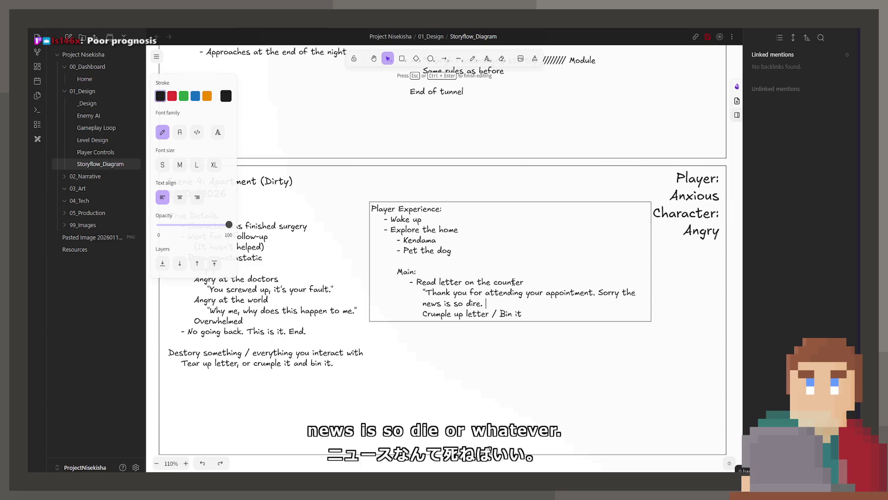
text( ")
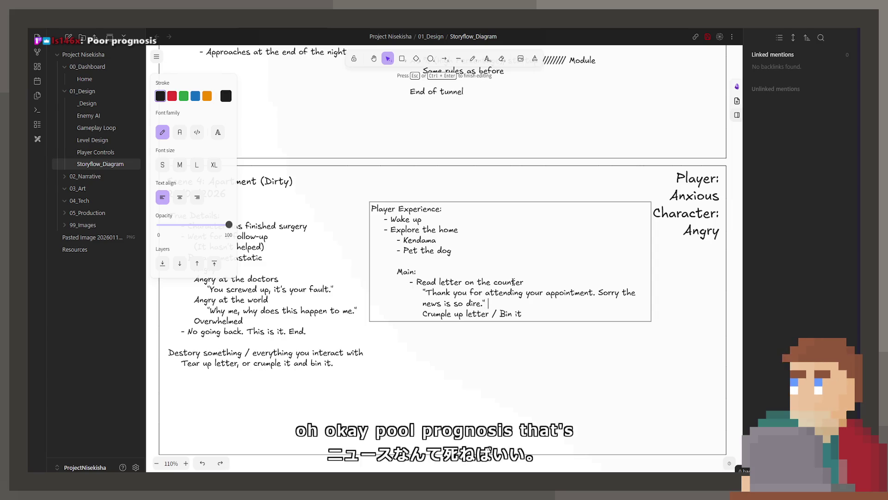
text(,)
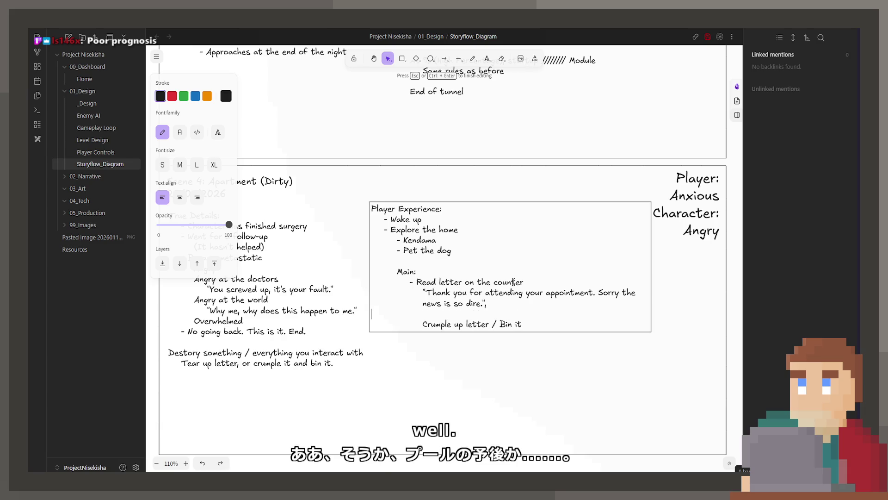
text( 'Pres)
Add '(Poor Prognosis), "We'll work on managing the pain"' after the quote and fix the line breaks.
key(BackSpace)
key(BackSpace)
key(BackSpace)
key(BackSpace)
text((Poor)
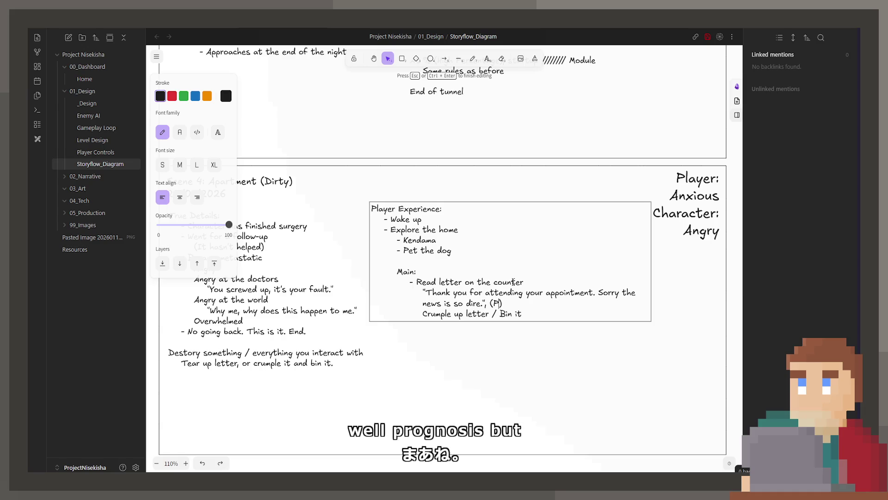
text( Prognosis), )
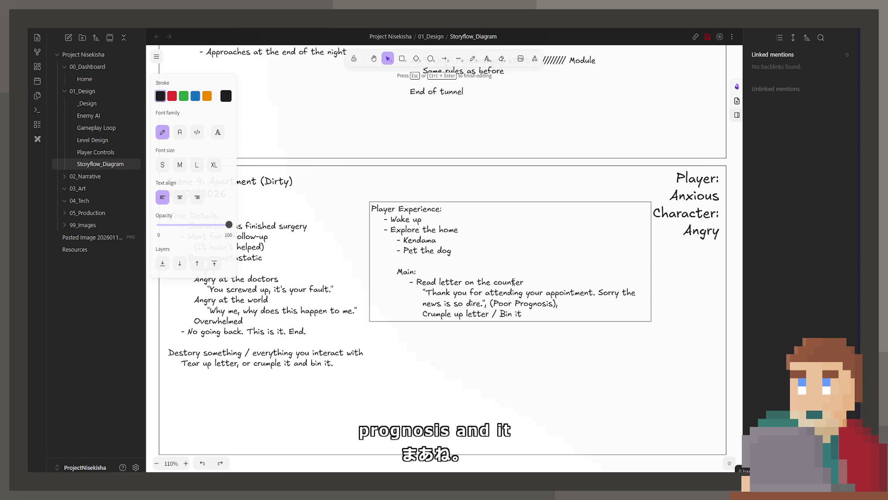
text("We)
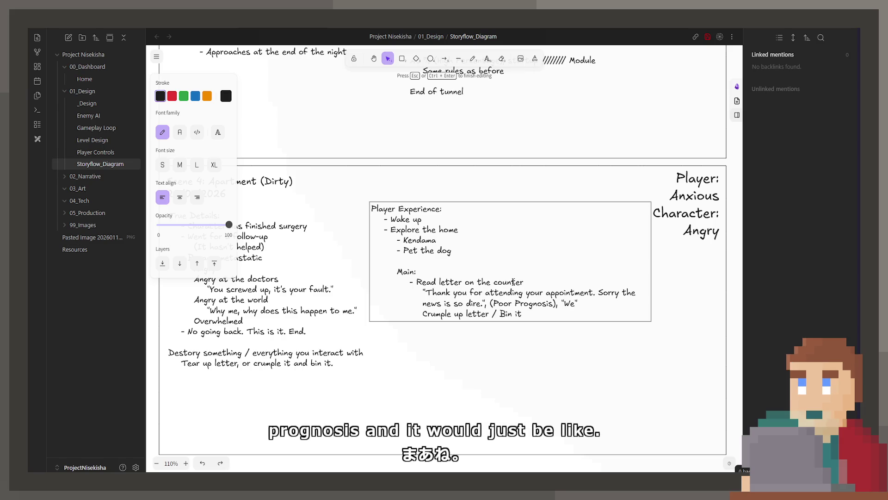
text('ll work on managi)
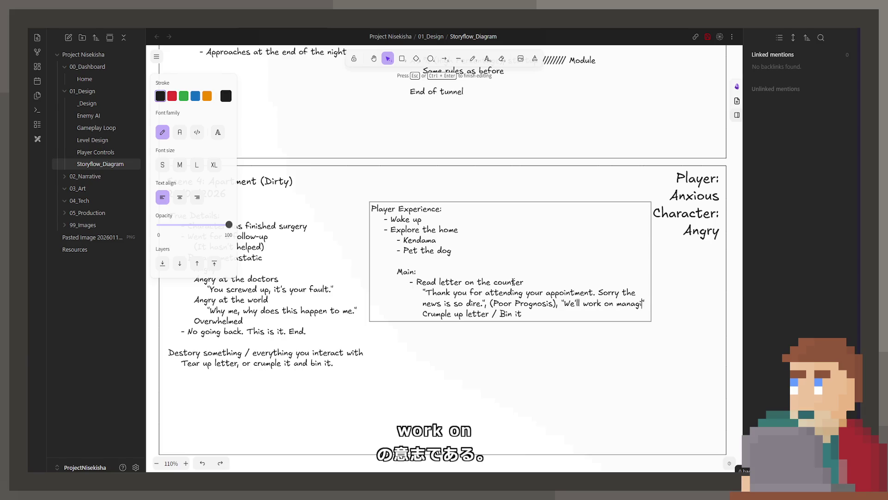
text(ng the pai)
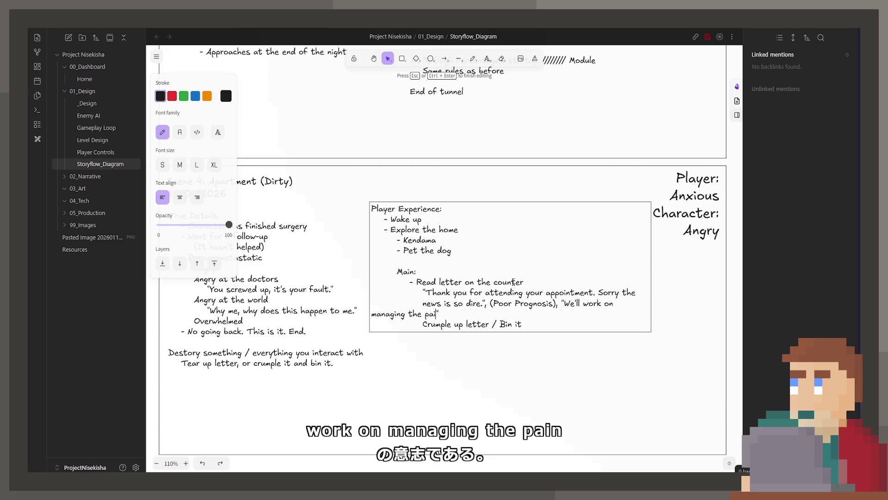
text(n)
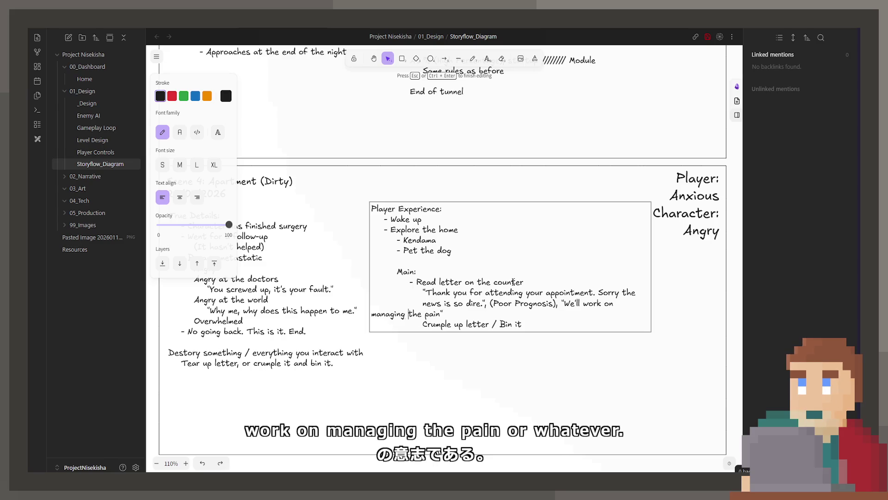
key(Return)
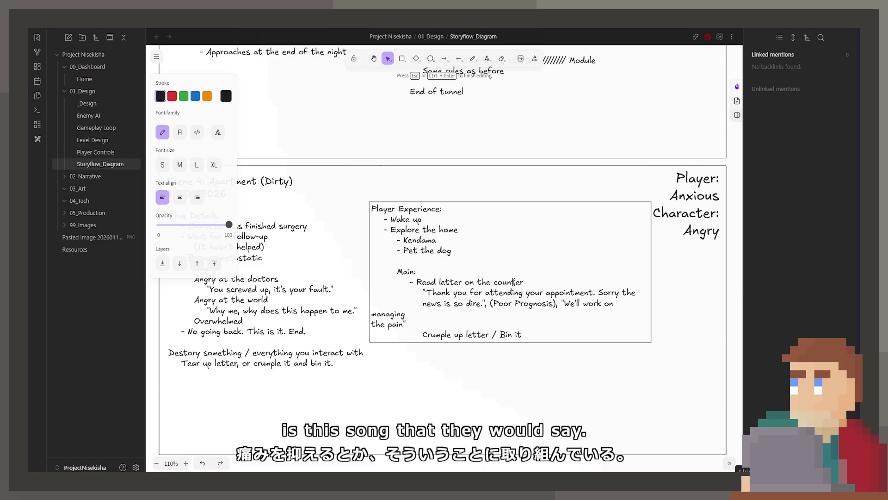
key(Home)
key(BackSpace)
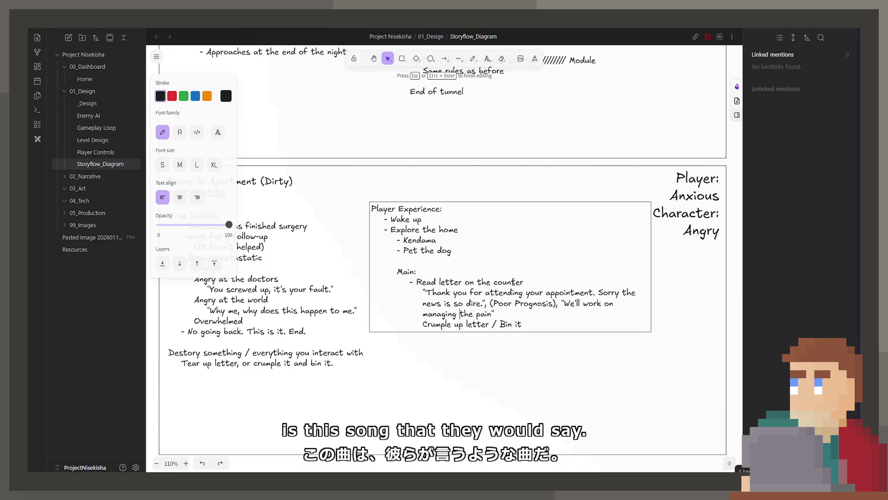
key(Escape)
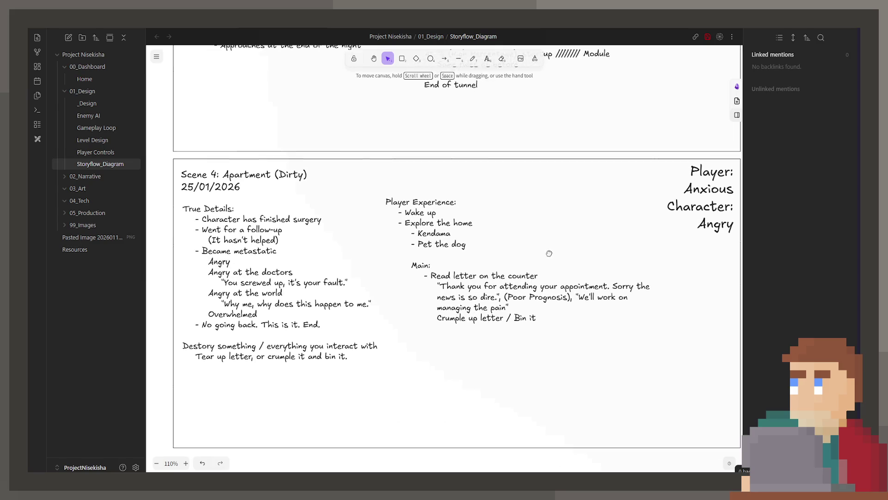
Start a new, unindented line below 'Crumple up letter / Bin it' in the Player Experience text.
click(545, 335)
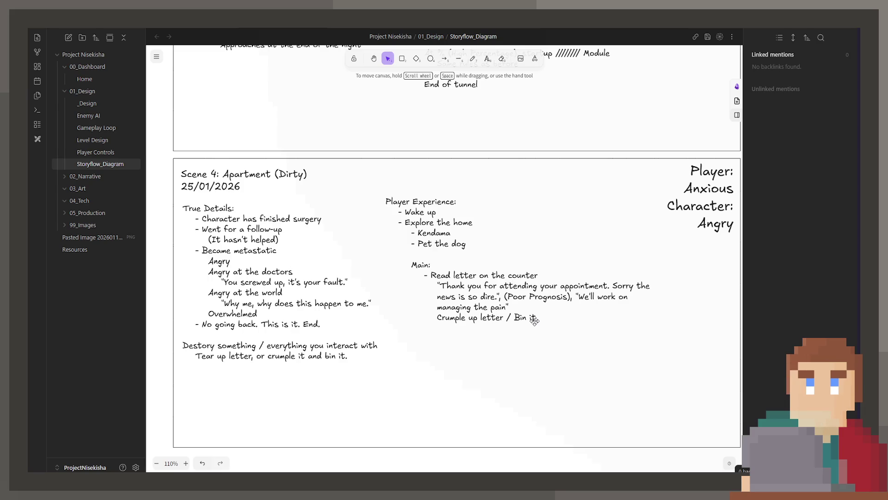
double_click(534, 319)
click(537, 317)
key(Return)
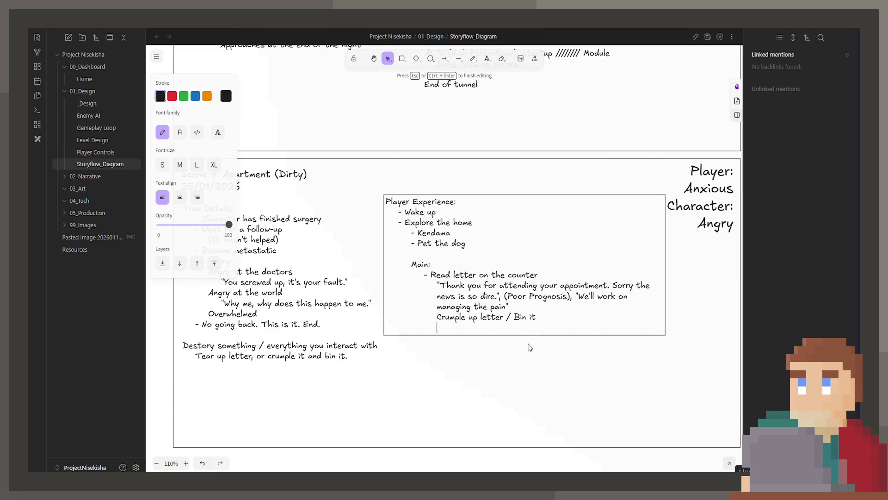
key(BackSpace)
key(BackSpace)
key(BackSpace)
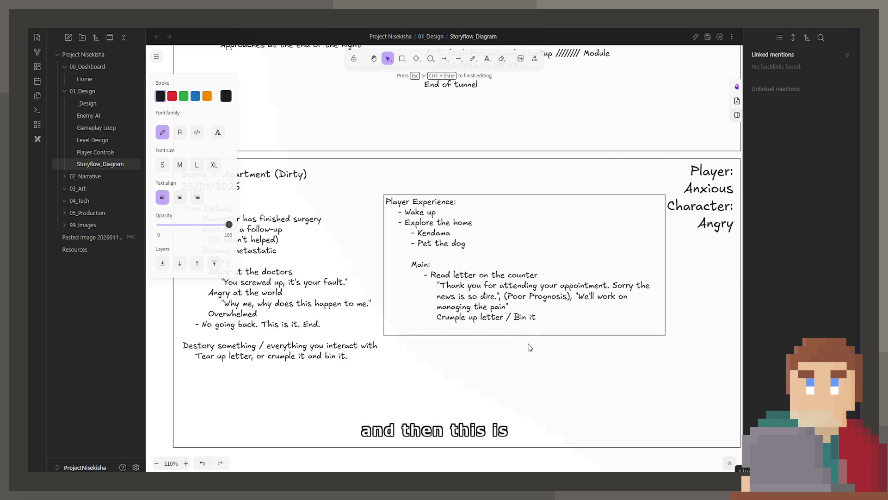
key(BackSpace)
key(BackSpace)
text(A)
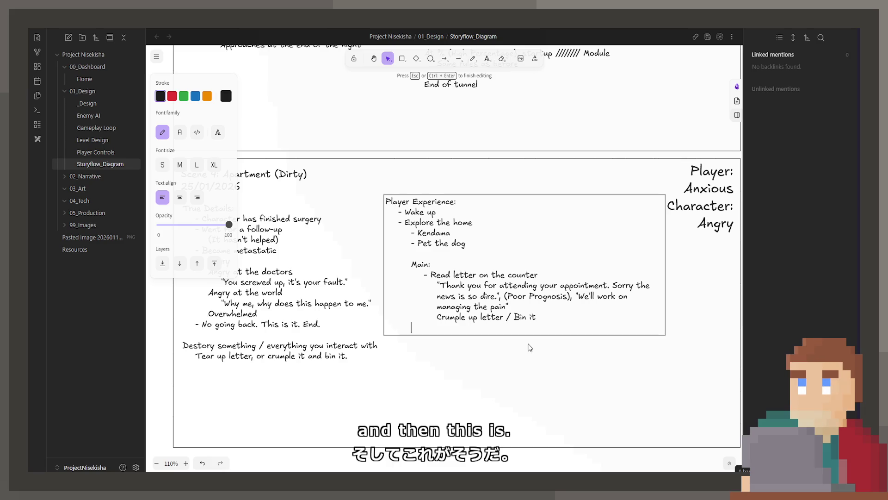
text(nger MODE)
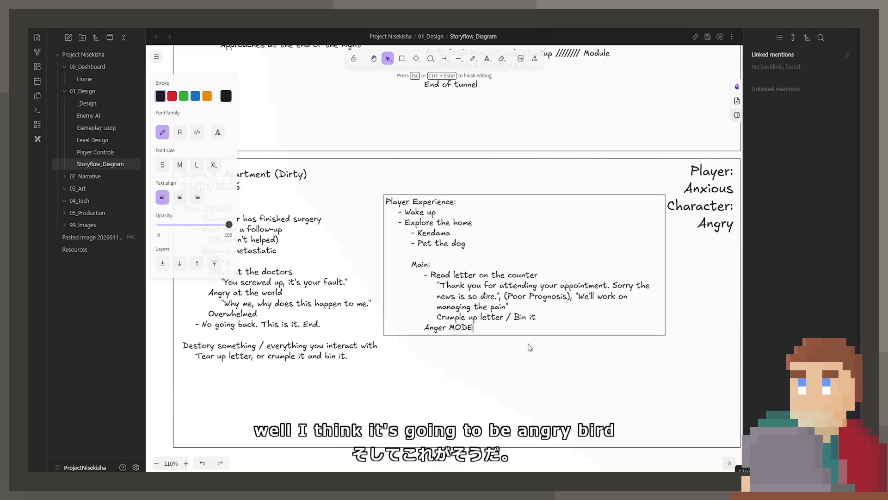
Write 'ANGER MODE' with indented lines 'Fists raised, Stamina Bar' and 'Interacting with things breaks them (Outline is red)'.
key(BackSpace)
key(BackSpace)
key(BackSpace)
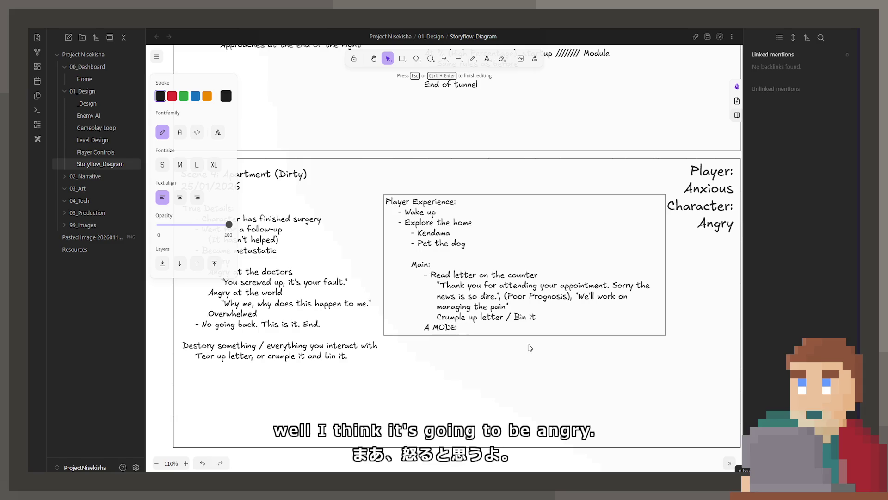
text(BNGER)
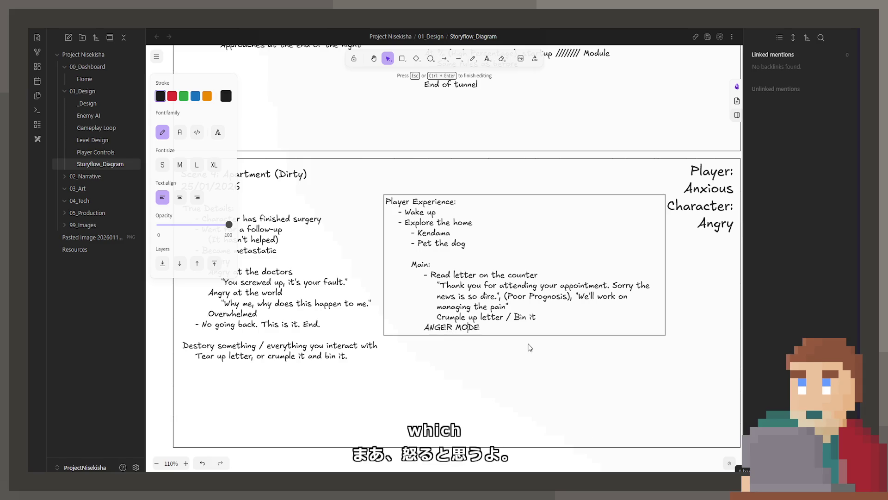
key(Return)
text(Fists raised)
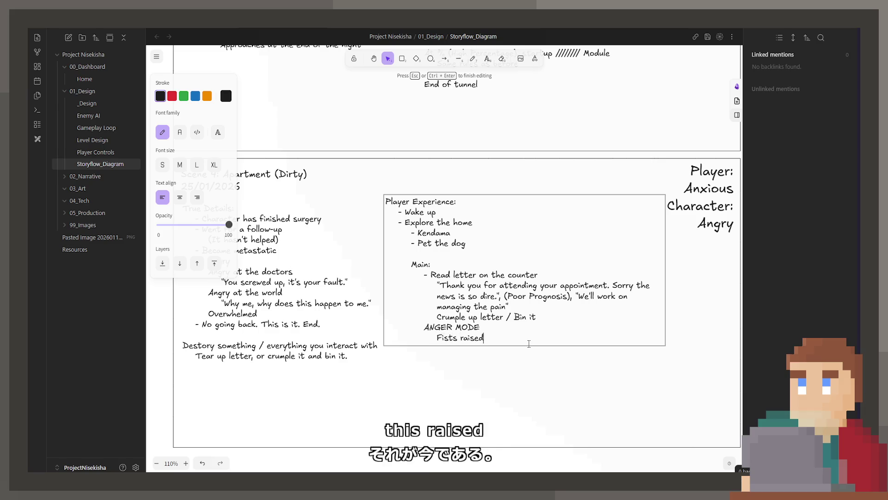
text(.)
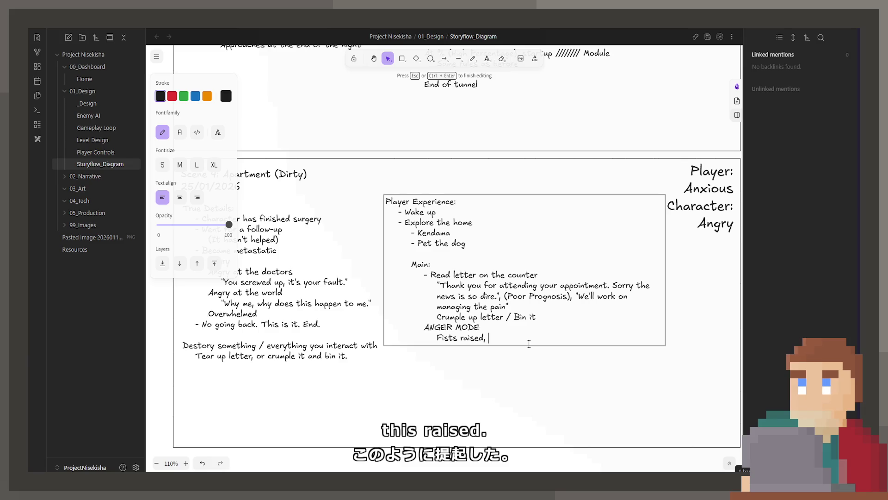
text(Stamina Bar)
key(Return)
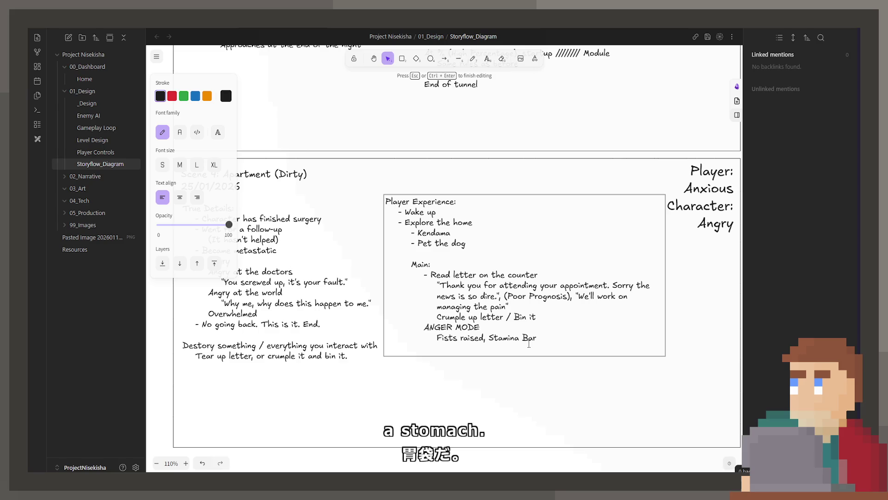
text(Interacting)
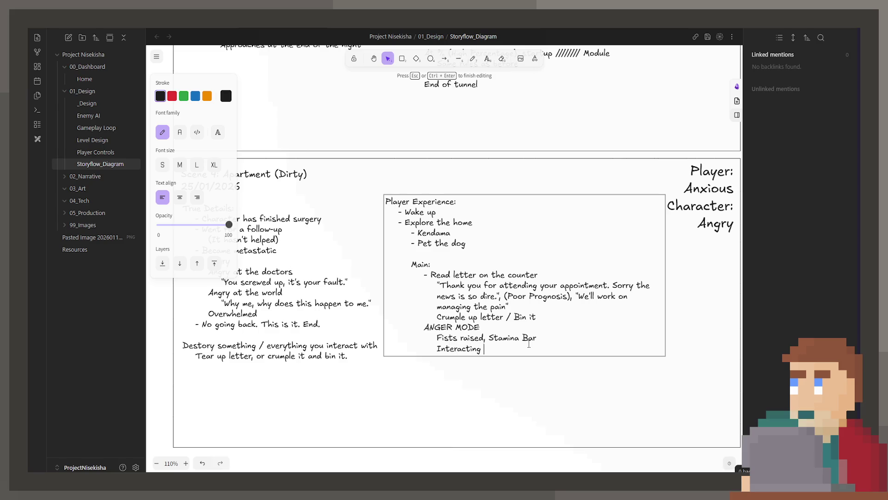
text(with things breaks)
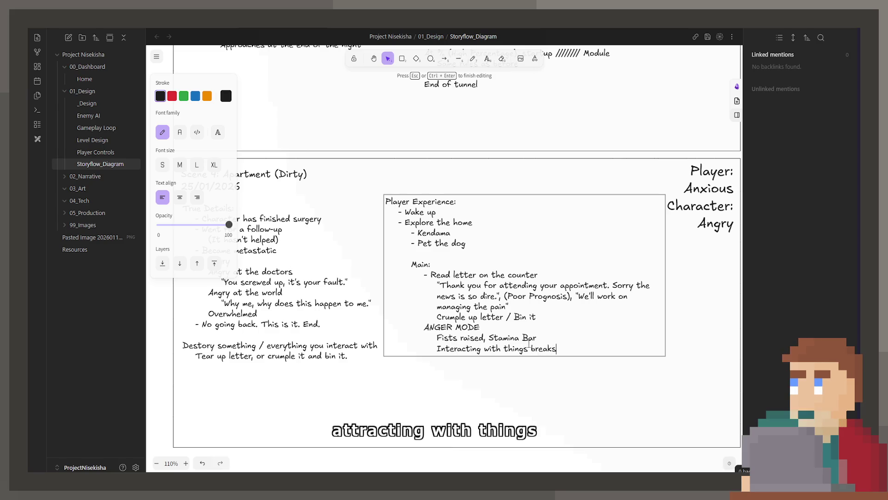
text( them)
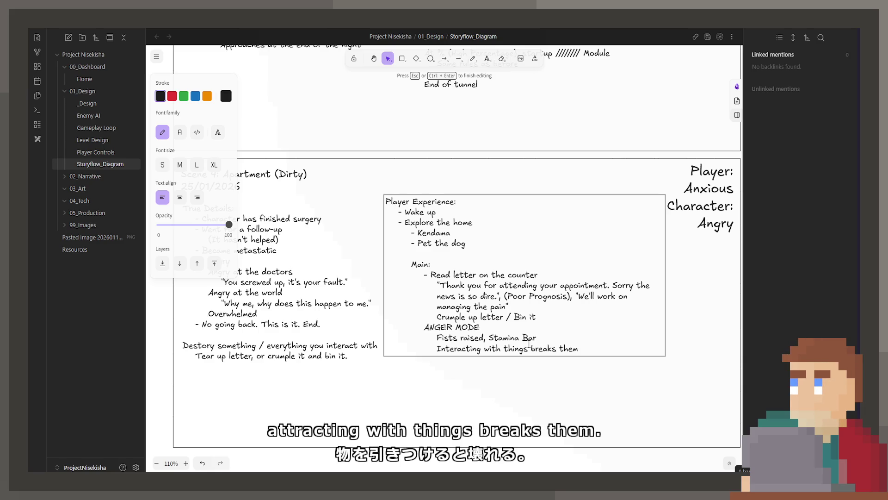
text( (Outline) is red)
key(Right)
key(Return)
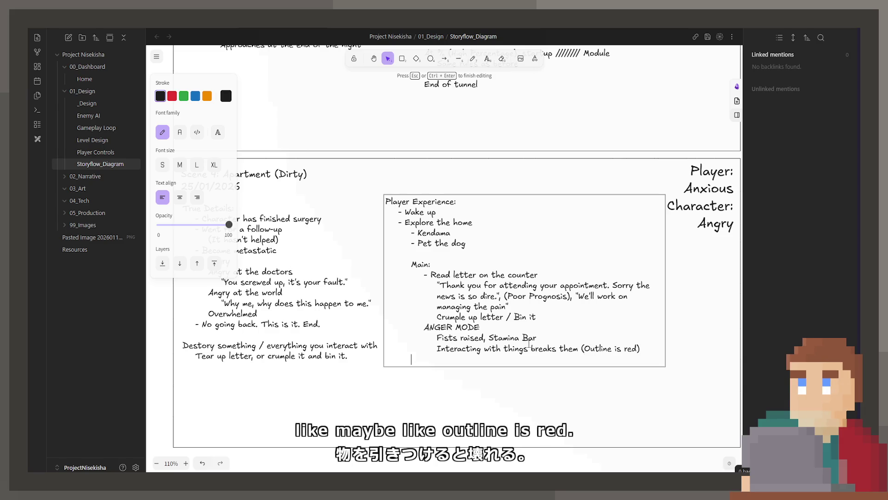
key(Tab)
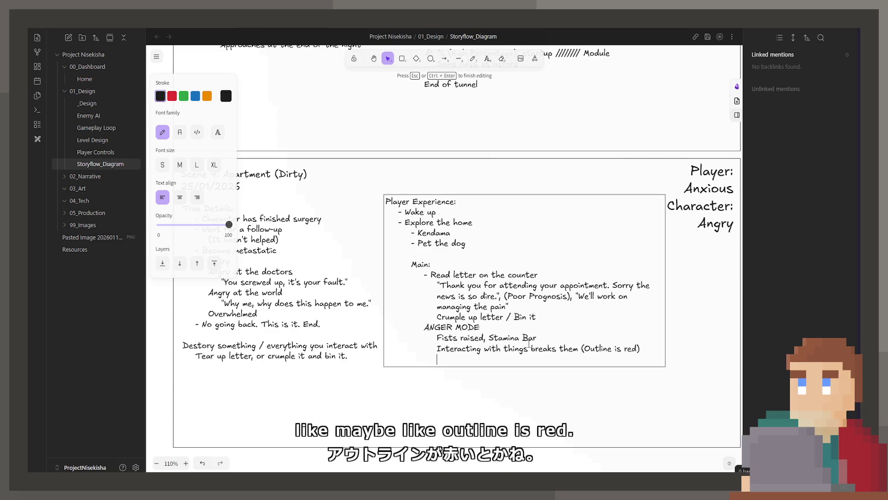
text(e things broken, more stamina ba)
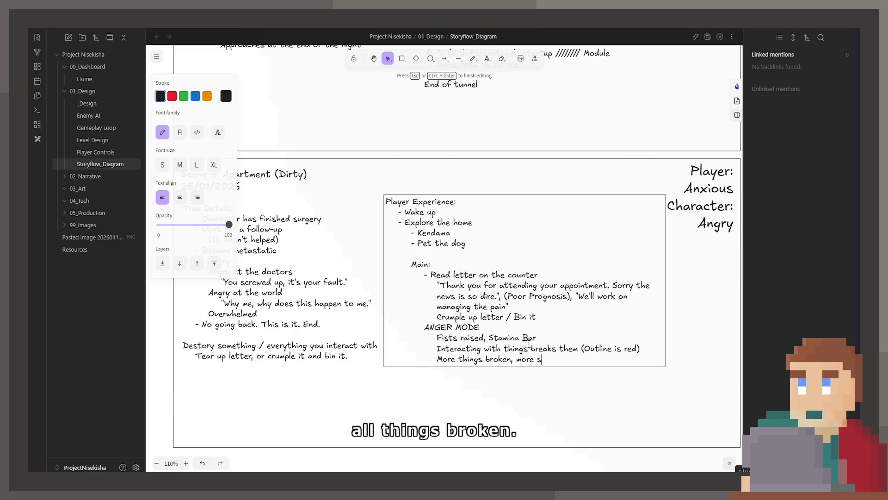
text(r is decreased)
Note stamina decreasing and passing out at 0, then start a new last line in the ANGER MODE list.
key(Return)
text(Pass out a)
key(BackSpace)
key(BackSpace)
key(BackSpace)
text(when stamina is 0)
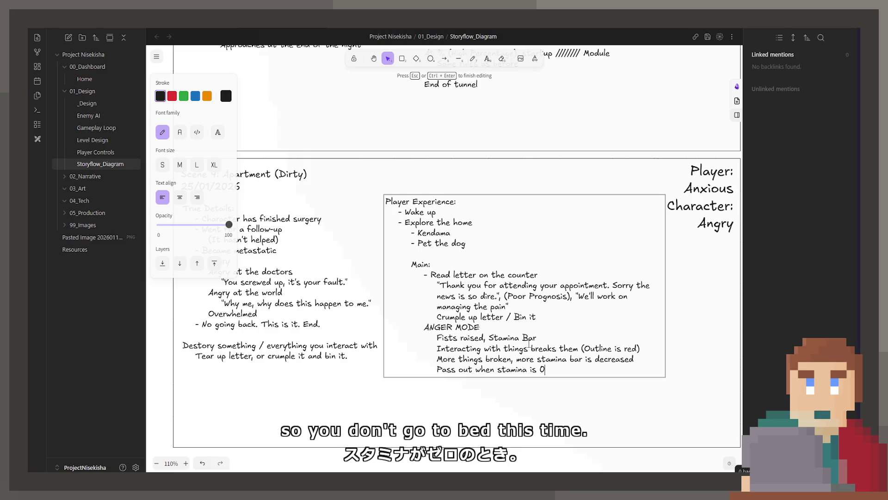
key(Up)
key(Up)
key(Up)
key(Up)
key(Up)
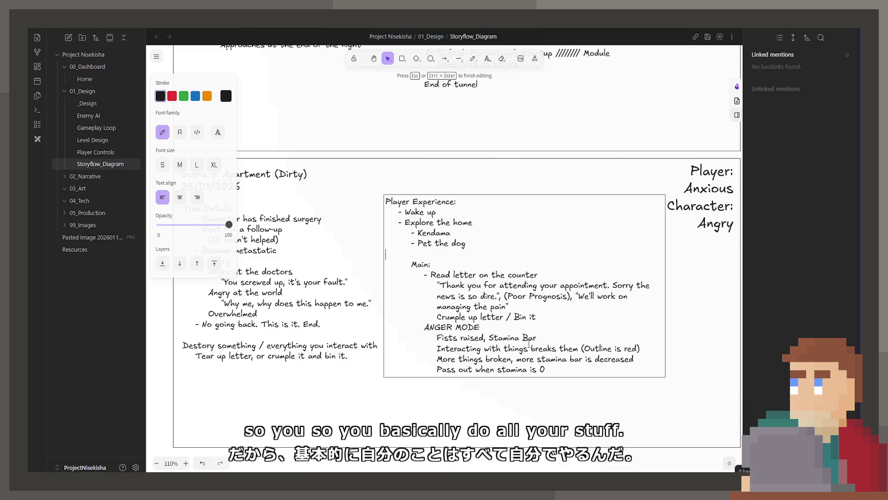
key(Down)
key(Down)
key(Down)
key(Return)
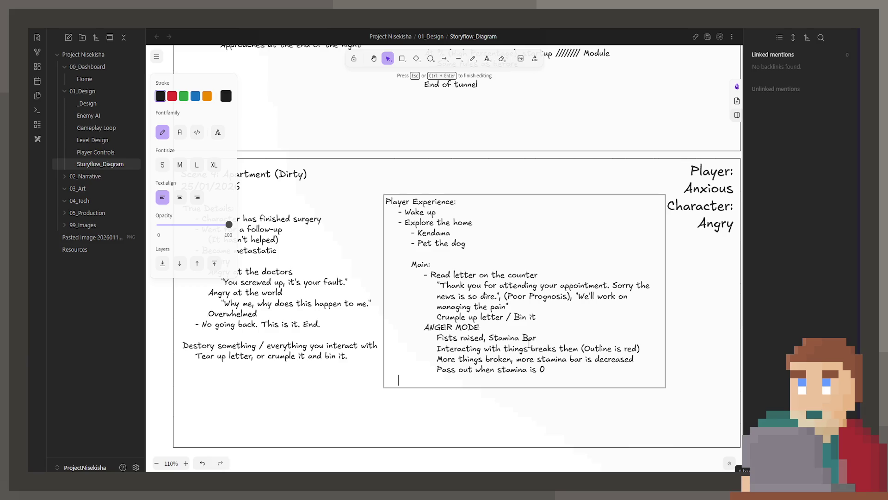
text(Interactin)
text(g wit)
Write 'Interacting with alcohol, chugs it' as the final ANGER MODE line and finish editing.
key(BackSpace)
text(alch)
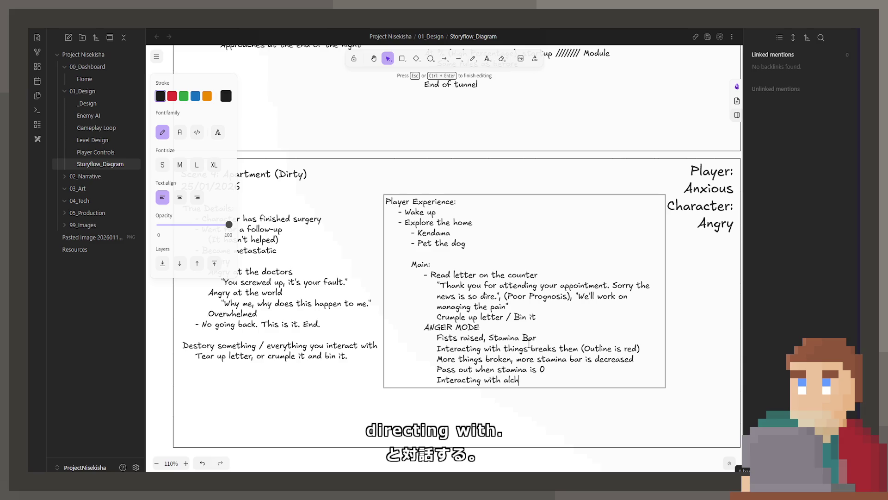
key(BackSpace)
text(ohol ch)
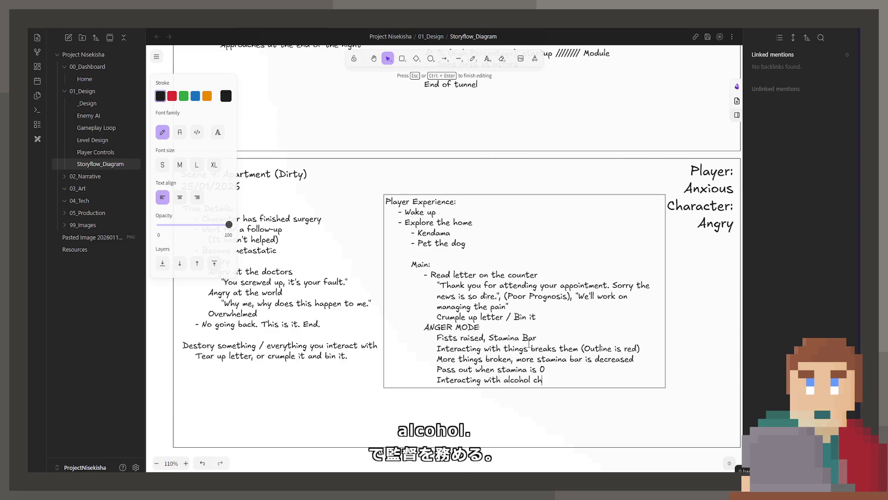
text(ugs it)
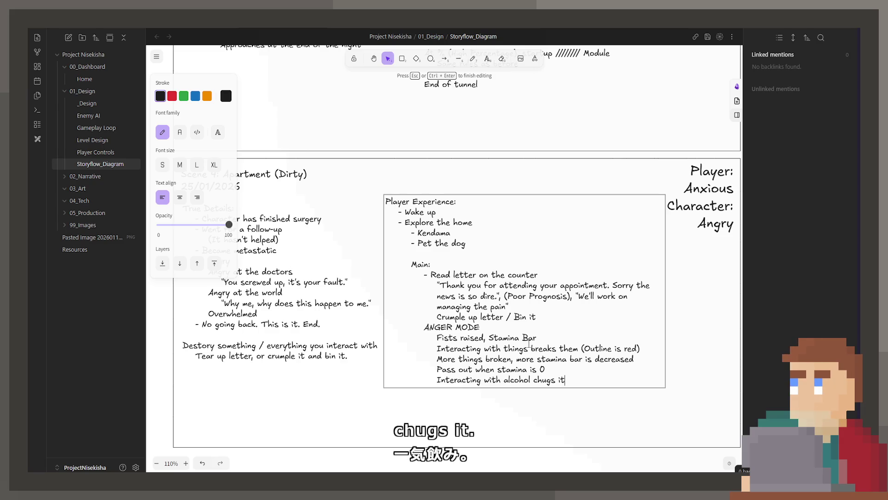
key(ctrl+Left)
key(ctrl+Left)
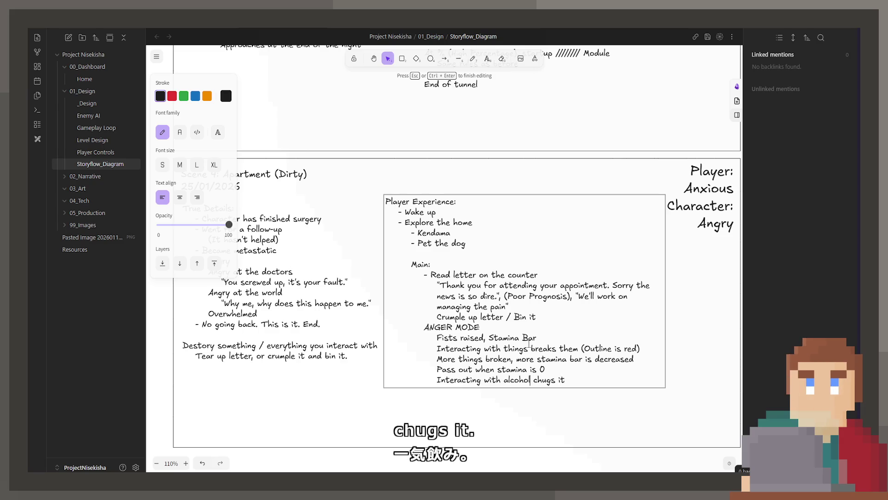
text(,)
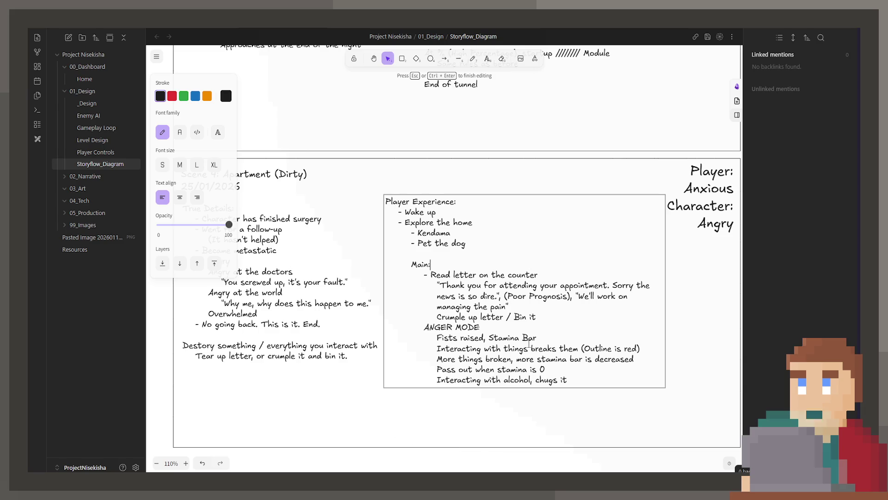
key(Return)
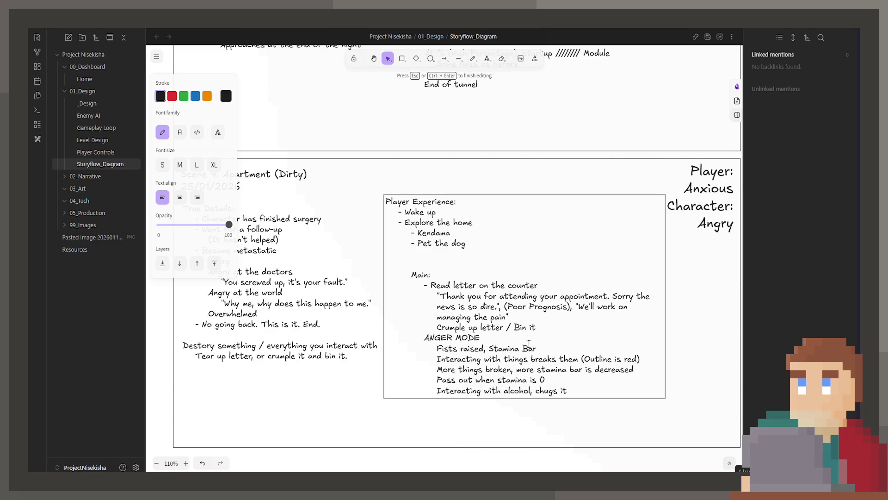
key(BackSpace)
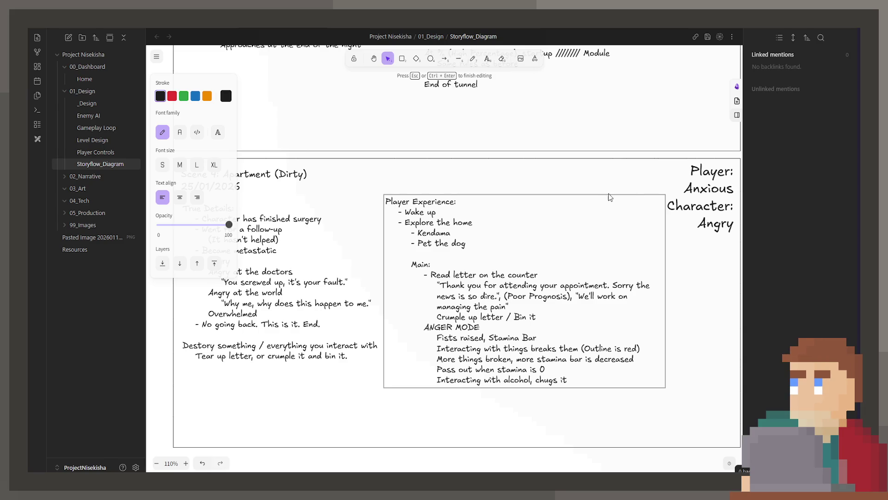
key(Escape)
scroll(491, 246, left, 2)
Add a 'Red haze' line directly under ANGER MODE.
key(Up)
key(Up)
key(Up)
key(Up)
key(Up)
scroll(517, 277, right, 3)
click(660, 367)
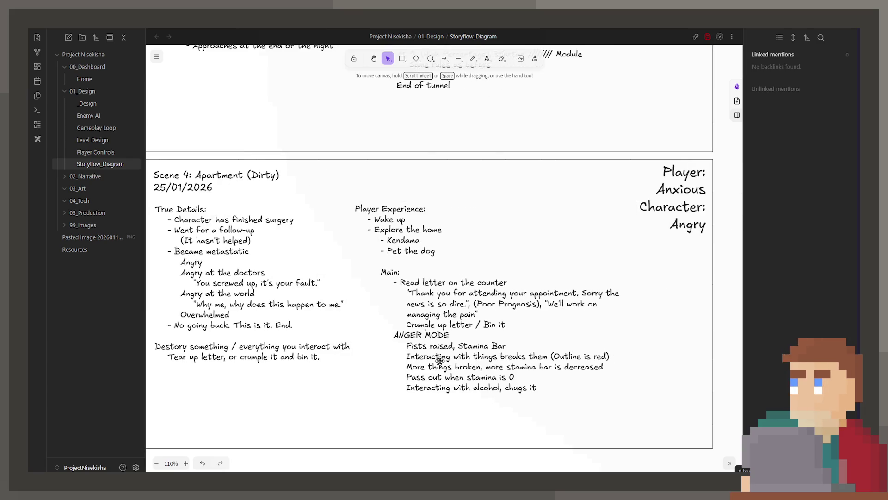
scroll(486, 356, left, 2)
double_click(572, 319)
click(572, 318)
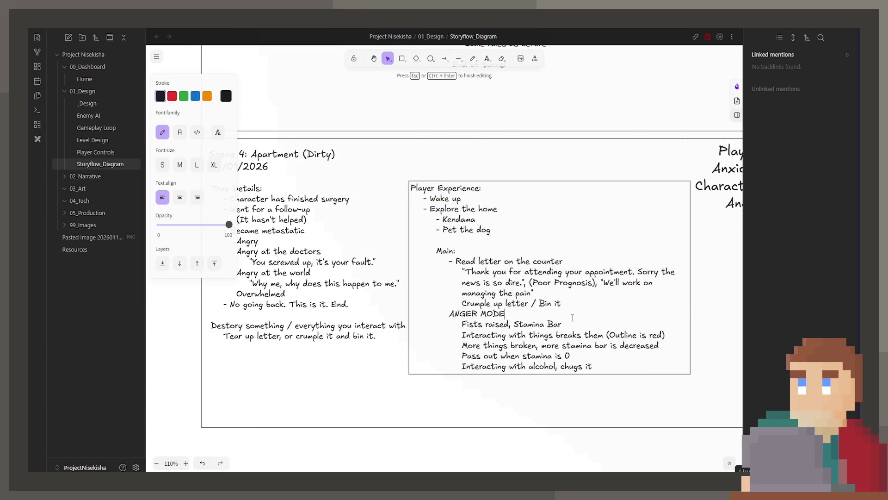
key(Return)
text(aze)
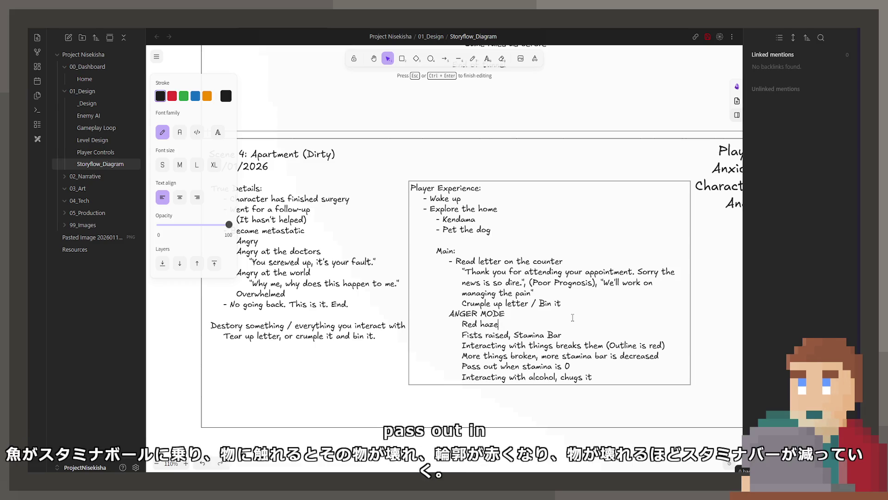
Add 'Stamina bar reduces over time' after the stamina decreased line.
click(615, 362)
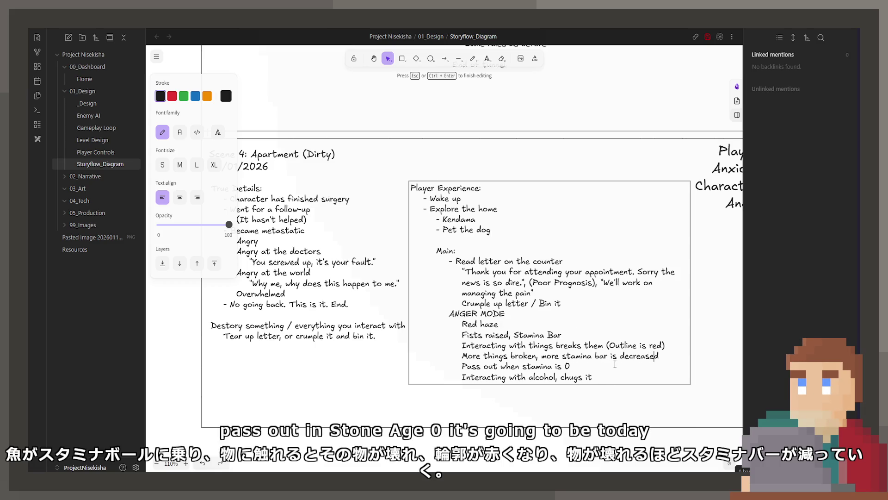
key(Return)
text(Stamina bar reduc)
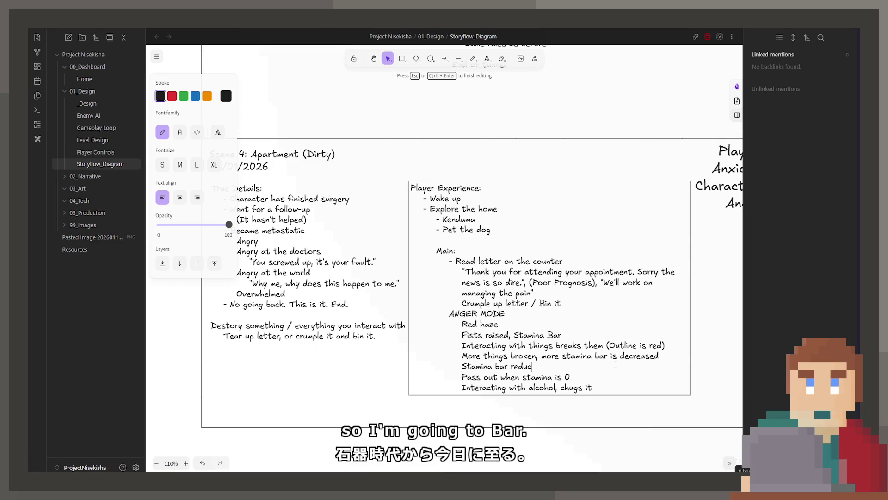
text(es over t)
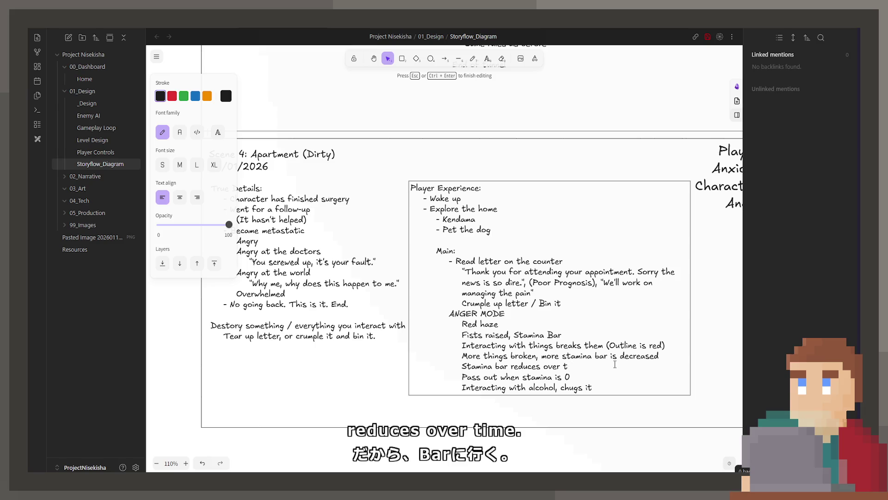
text(yime)
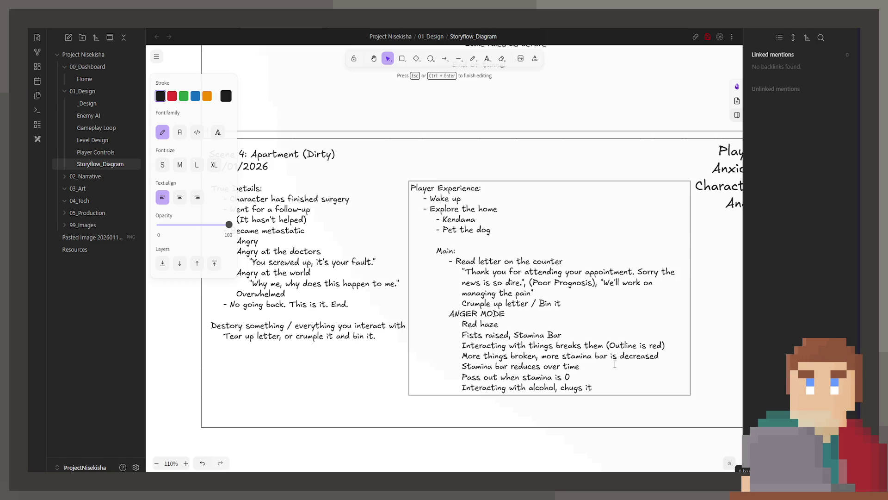
scroll(566, 302, down, 2)
click(436, 366)
click(405, 376)
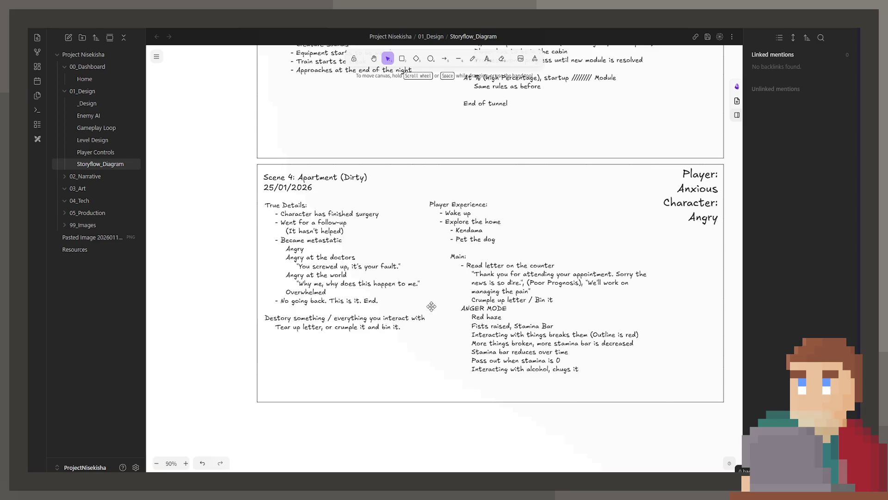
scroll(441, 307, up, 5)
ctrl+scroll(530, 279, down, 4)
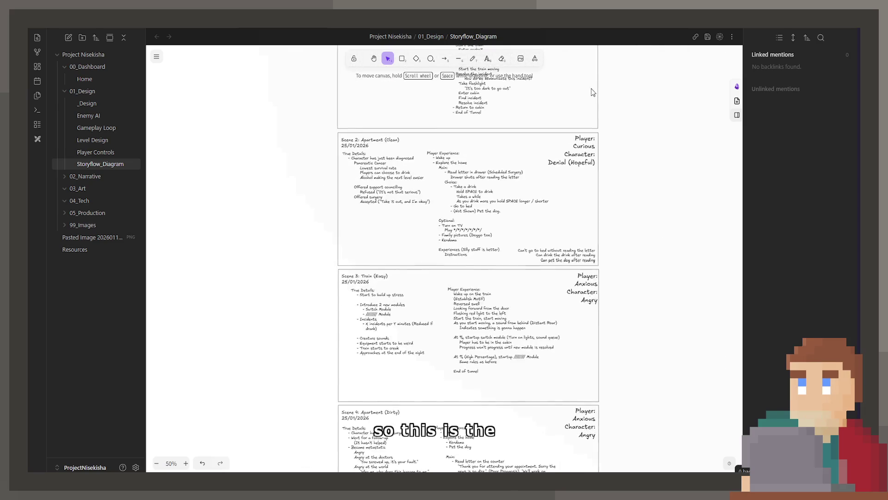
scroll(530, 279, down, 5)
scroll(531, 279, down, 3)
ctrl+scroll(557, 208, up, 4)
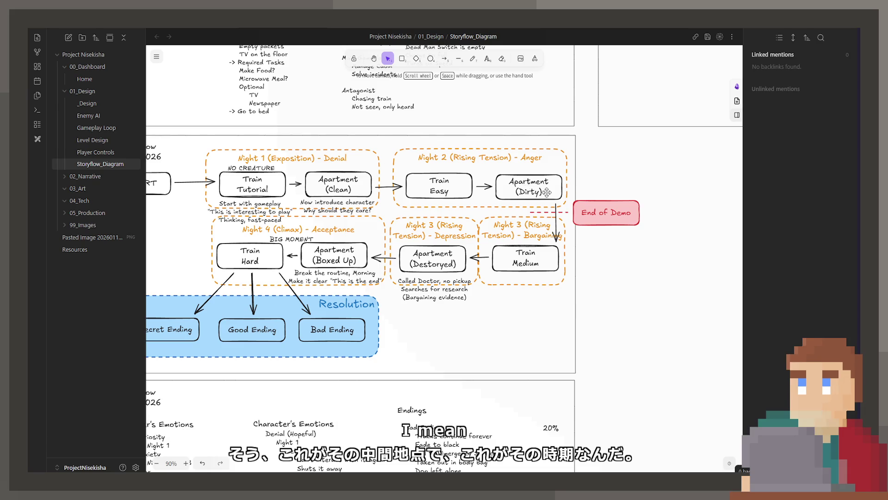
scroll(535, 183, down, 5)
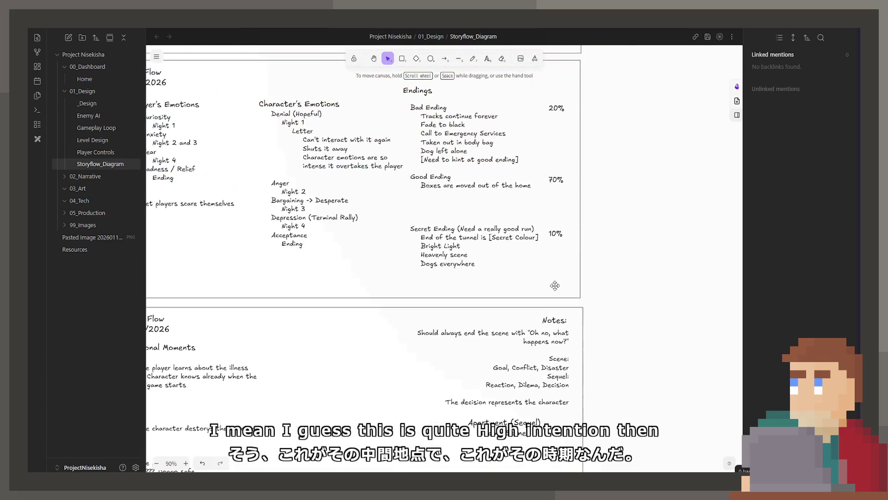
scroll(548, 278, down, 5)
scroll(568, 398, down, 5)
scroll(568, 398, down, 5)
scroll(534, 347, down, 5)
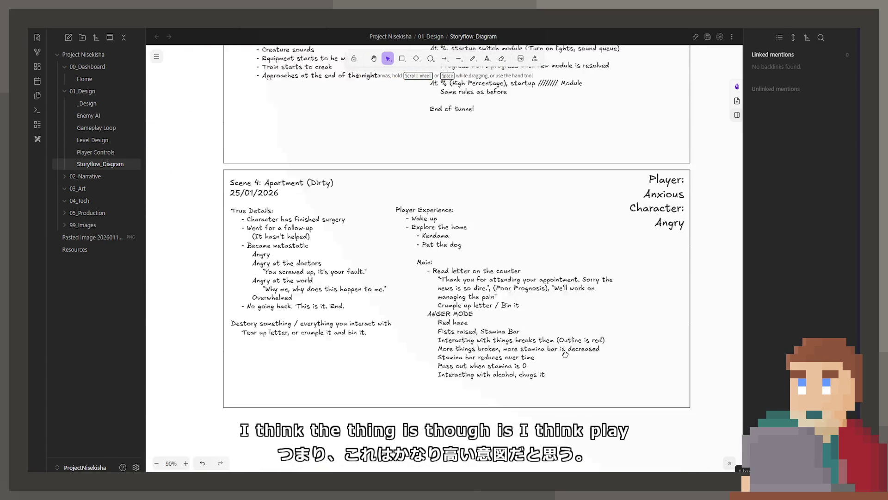
scroll(499, 292, down, 2)
double_click(479, 260)
double_click(448, 248)
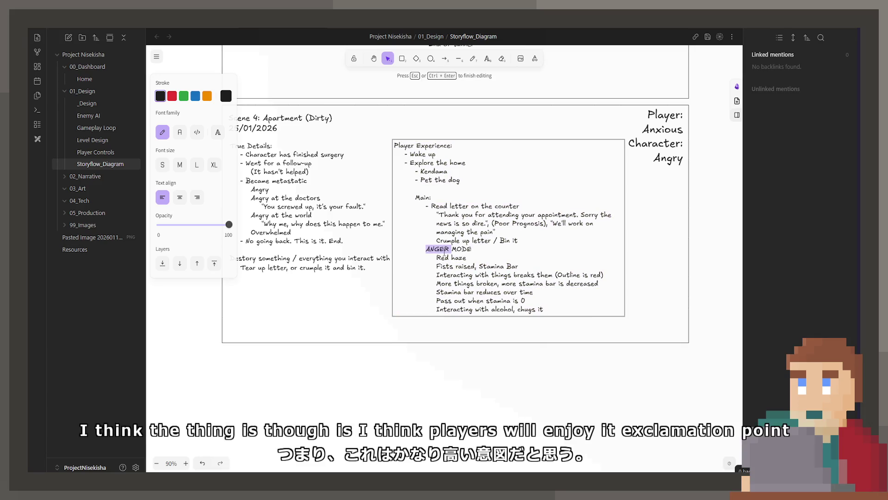
click(472, 249)
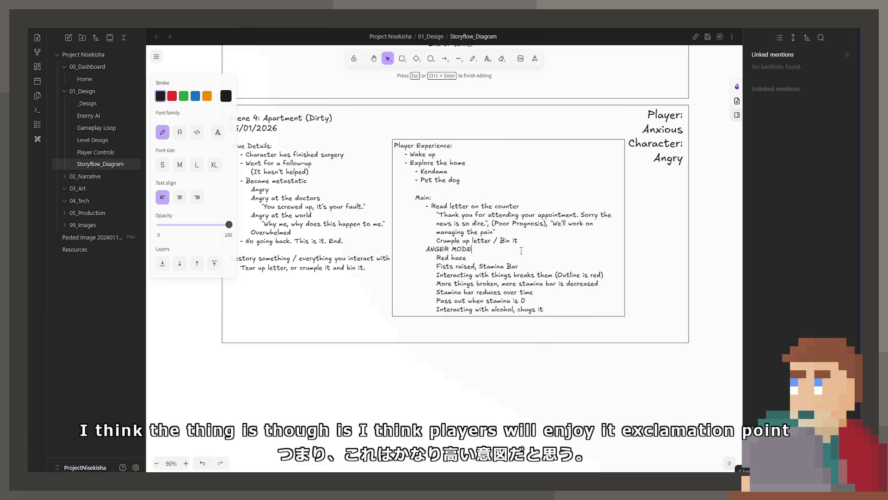
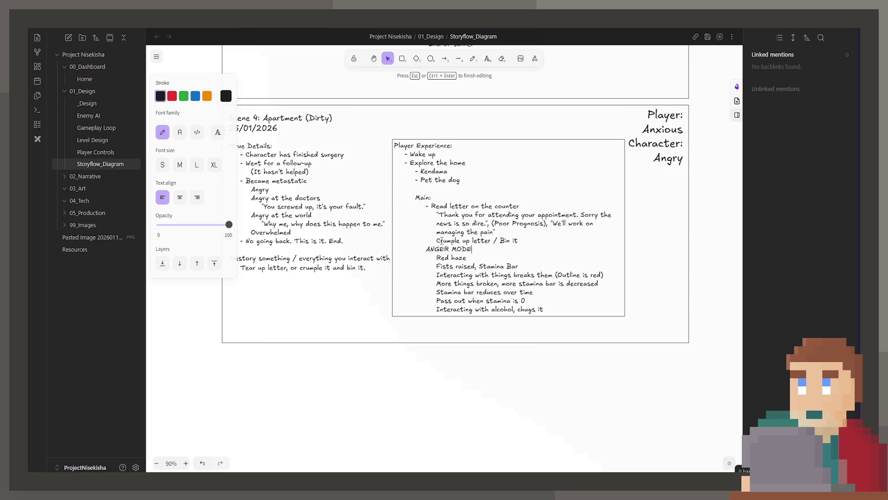
Leave the Scene 4 notes and pan to bring the End of Demo box into view.
key(Escape)
scroll(471, 246, up, 3)
scroll(472, 246, up, 5)
scroll(479, 270, up, 5)
scroll(489, 305, up, 5)
scroll(506, 343, up, 5)
scroll(505, 340, down, 5)
scroll(505, 333, down, 5)
scroll(505, 324, down, 5)
scroll(505, 319, down, 5)
scroll(504, 319, up, 5)
scroll(503, 316, up, 5)
scroll(501, 313, up, 5)
scroll(510, 313, up, 5)
drag(513, 313, 473, 320)
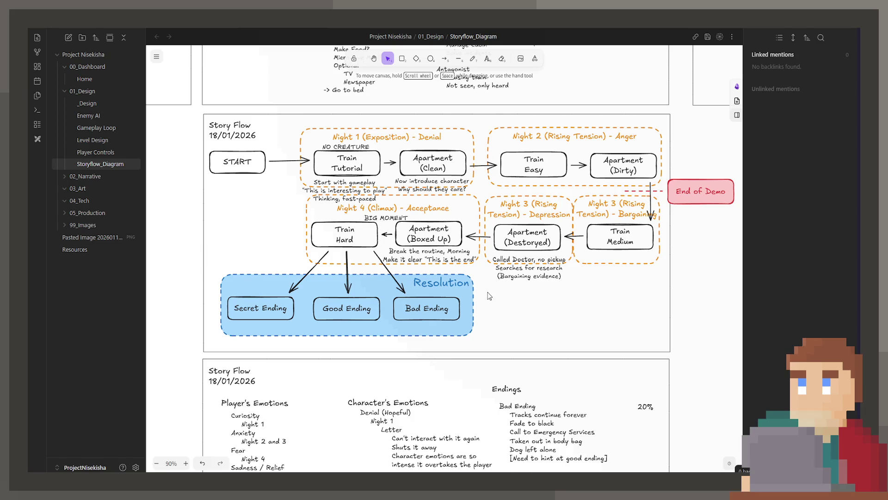
scroll(533, 304, down, 3)
scroll(533, 304, down, 5)
scroll(528, 277, down, 5)
scroll(509, 180, down, 8)
scroll(510, 180, down, 4)
scroll(486, 195, down, 5)
scroll(430, 208, down, 4)
scroll(393, 222, down, 1)
scroll(347, 194, up, 3)
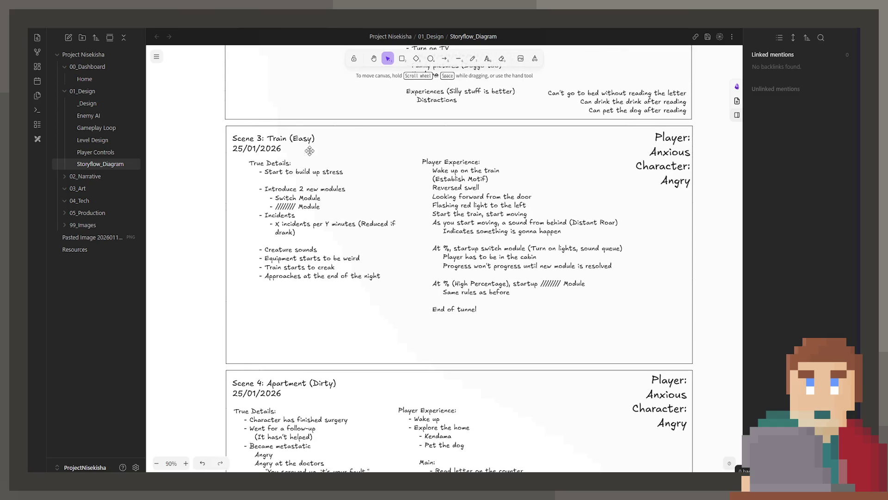
Duplicate the Scene 3 train board with its notes and frame below Scene 4.
click(298, 142)
shift+click(312, 208)
shift+click(486, 229)
shift+click(662, 160)
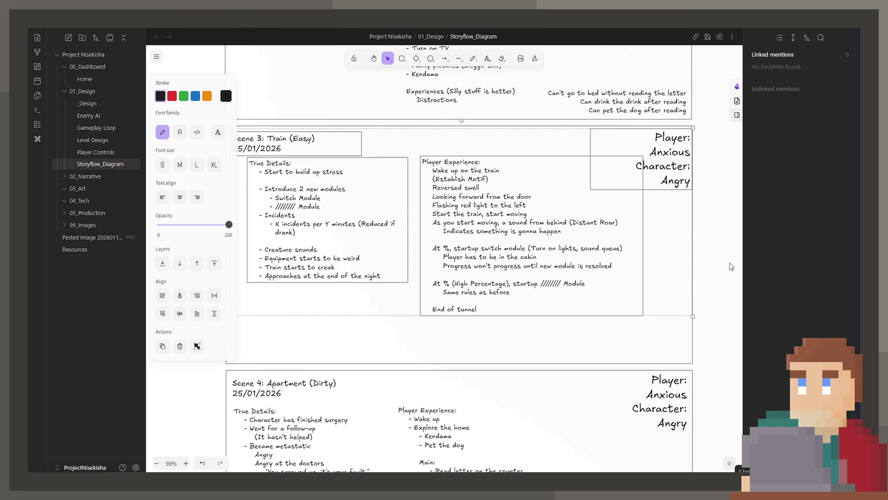
shift+click(693, 353)
mouse_move(675, 353)
mouse_down()
mouse_move(492, 382)
mouse_move(448, 350)
mouse_up()
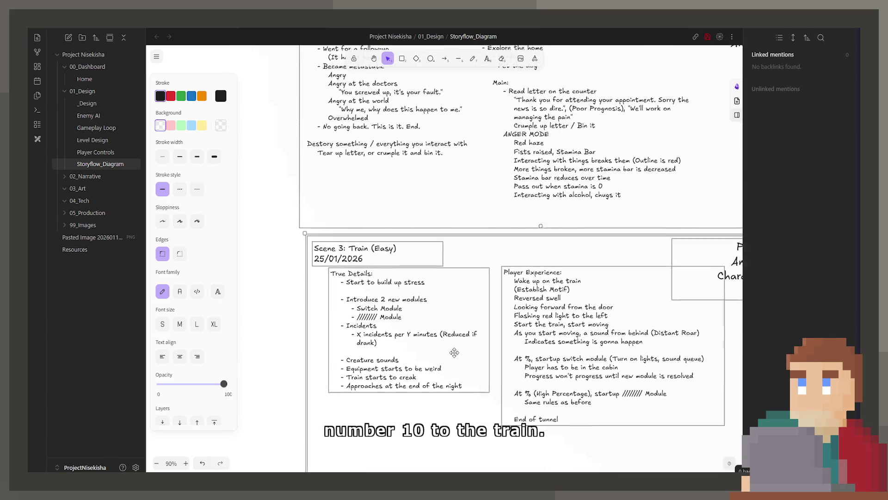
scroll(447, 350, up, 3)
scroll(400, 343, down, 3)
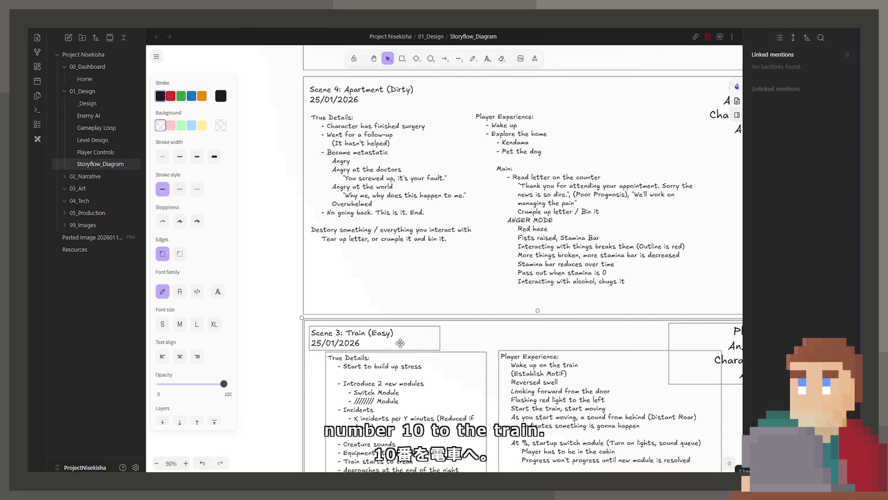
Retitle the copied board as Scene 5: Train (Medium).
double_click(338, 334)
click(340, 333)
key(BackSpace)
text(5)
scroll(400, 310, up, 3)
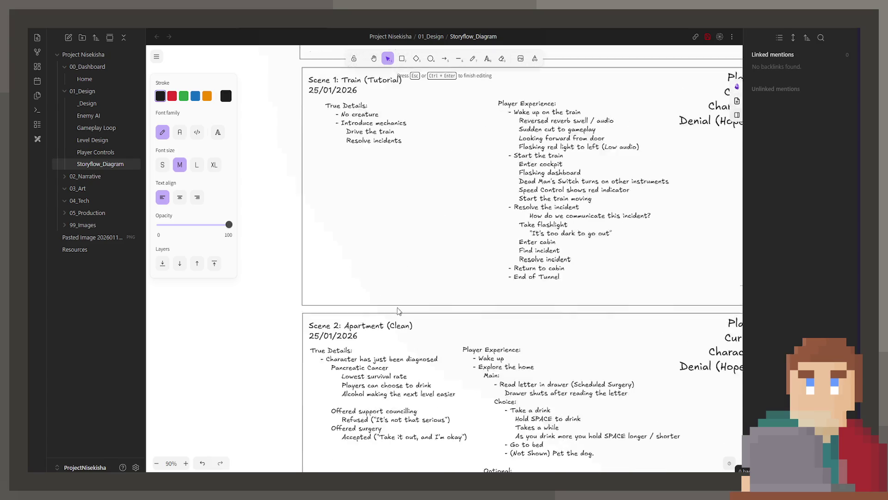
scroll(401, 310, up, 5)
scroll(401, 310, up, 5)
scroll(400, 310, up, 3)
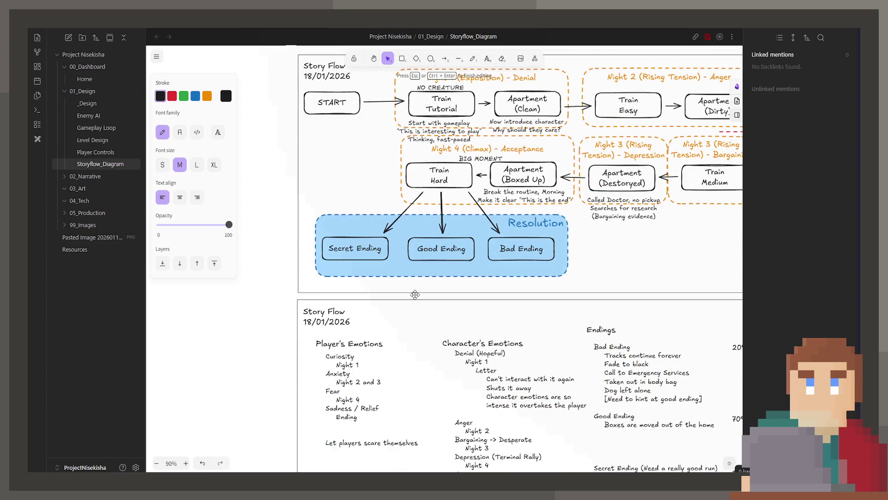
scroll(423, 297, down, 5)
scroll(423, 297, down, 5)
scroll(429, 297, down, 4)
scroll(429, 298, down, 3)
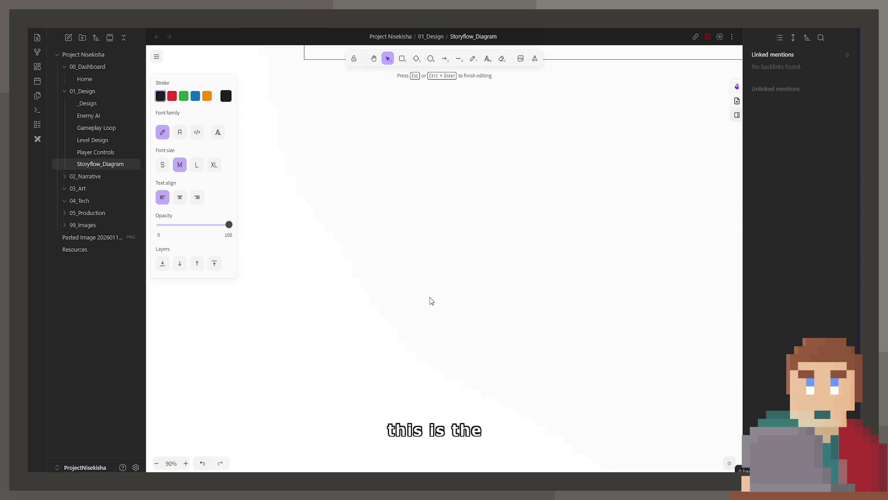
key(End)
key(Left)
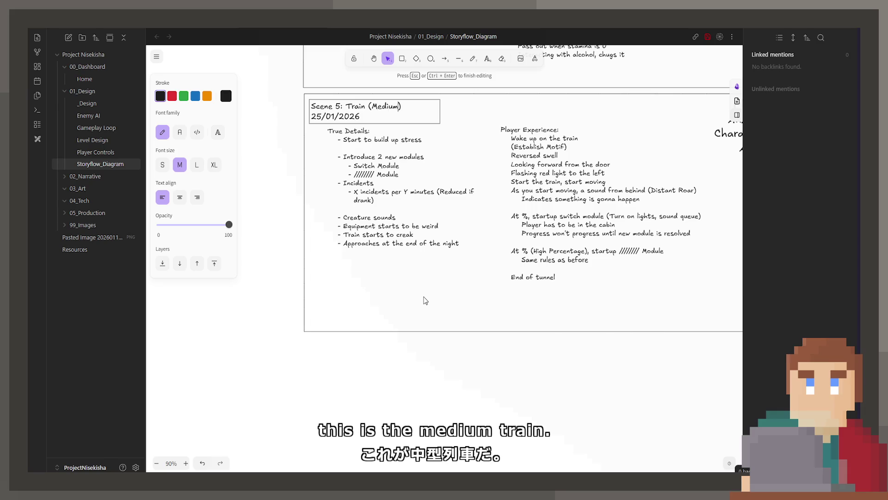
Replace the old Player Experience lines with 'Start walking slower than usual, speed increases again'.
double_click(505, 219)
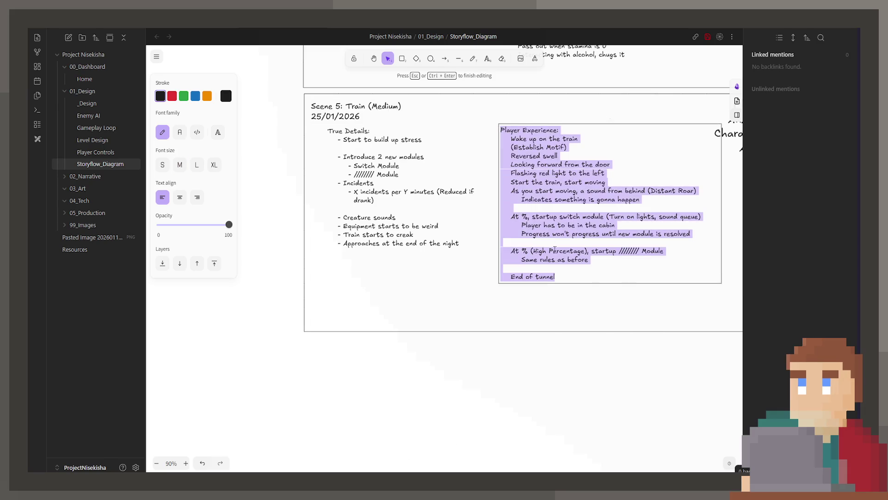
mouse_move(556, 277)
mouse_down()
mouse_move(532, 165)
mouse_move(511, 139)
mouse_up()
key(BackSpace)
text(Start walkiu)
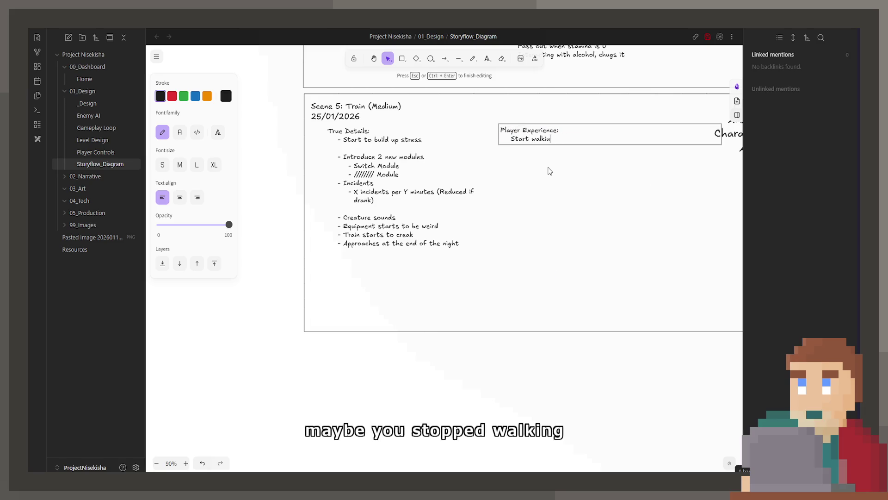
key(BackSpace)
text(ng slower than )
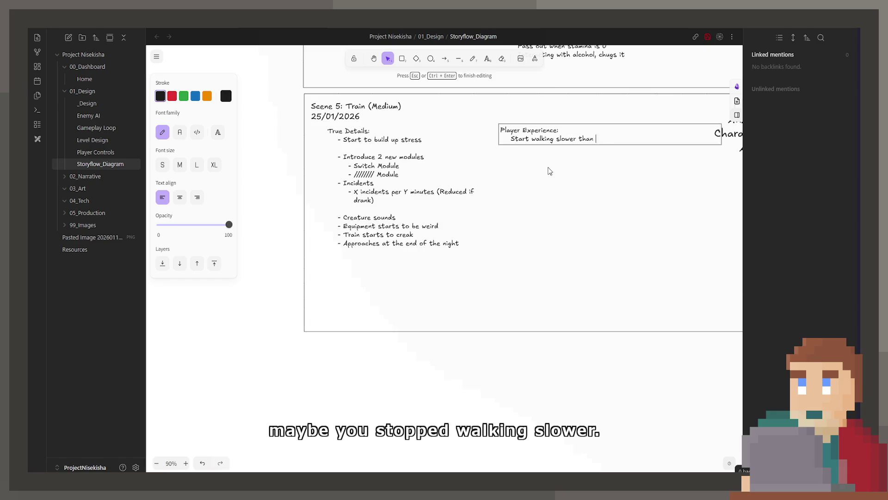
text(usual, speed )
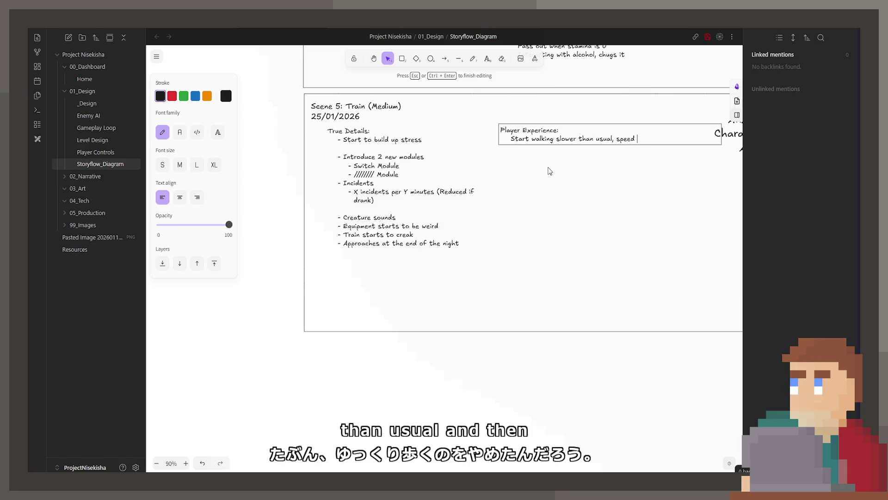
text(increases again)
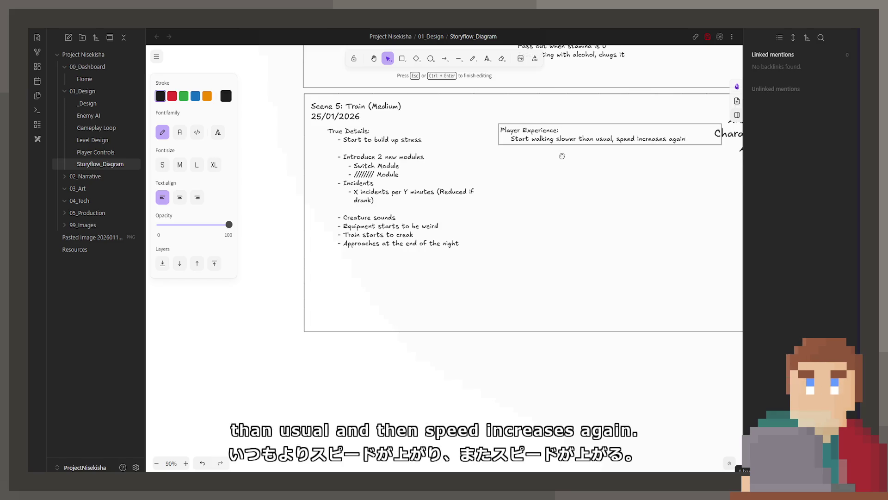
scroll(517, 243, up, 1)
Select the first True Details items through the incidents for rewriting.
double_click(465, 229)
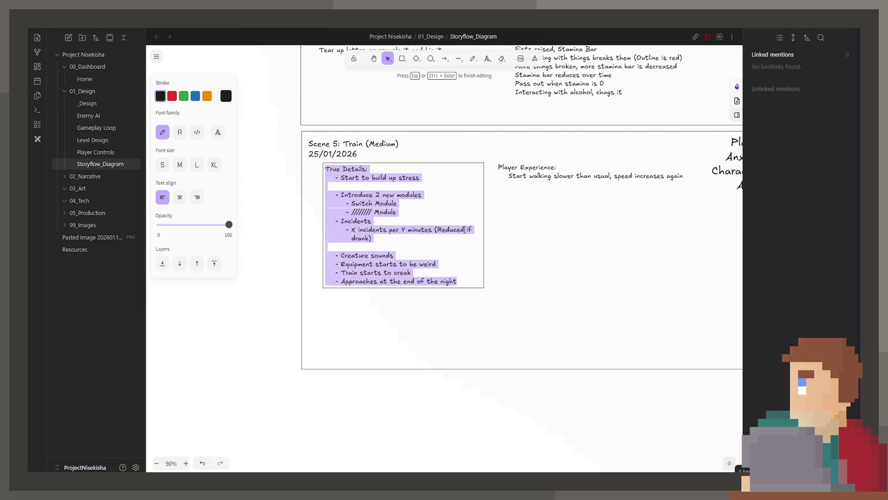
click(460, 229)
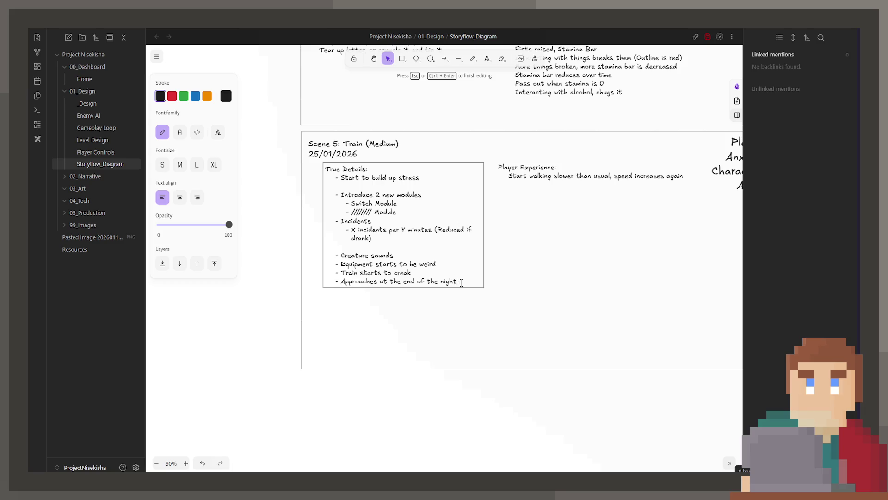
drag(461, 281, 341, 195)
click(407, 257)
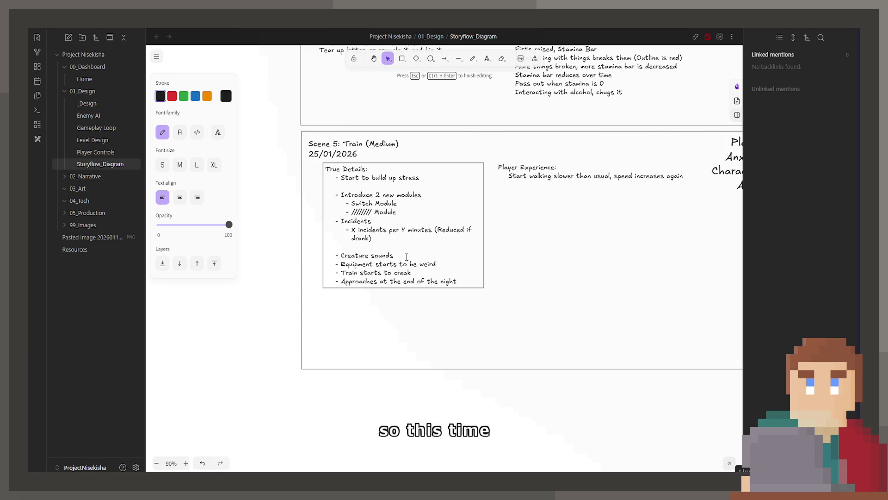
drag(373, 238, 341, 178)
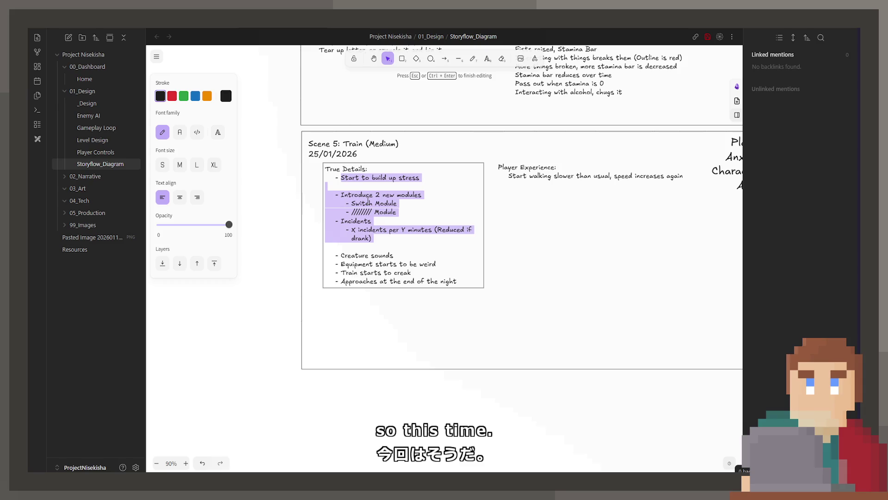
scroll(590, 176, up, 3)
scroll(590, 176, right, 5)
scroll(326, 323, down, 2)
scroll(432, 218, down, 1)
ctrl+scroll(451, 260, down, 4)
scroll(451, 260, down, 5)
scroll(504, 391, down, 5)
scroll(503, 391, down, 3)
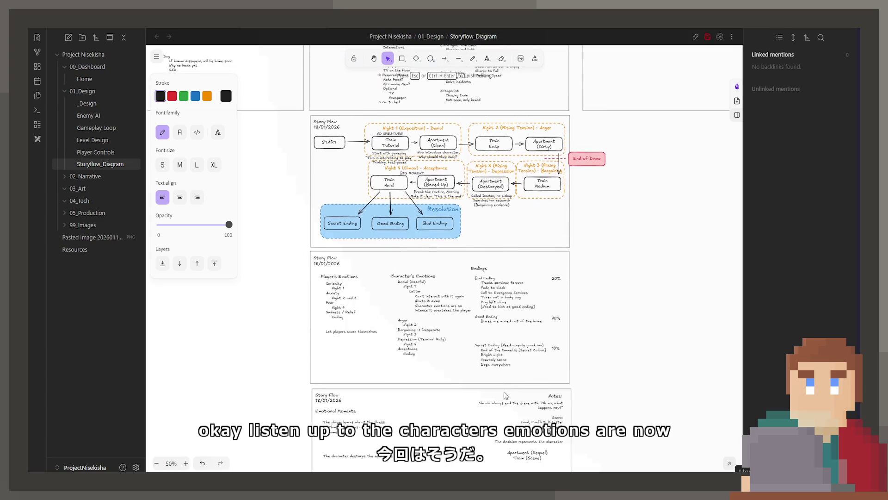
scroll(504, 391, up, 2)
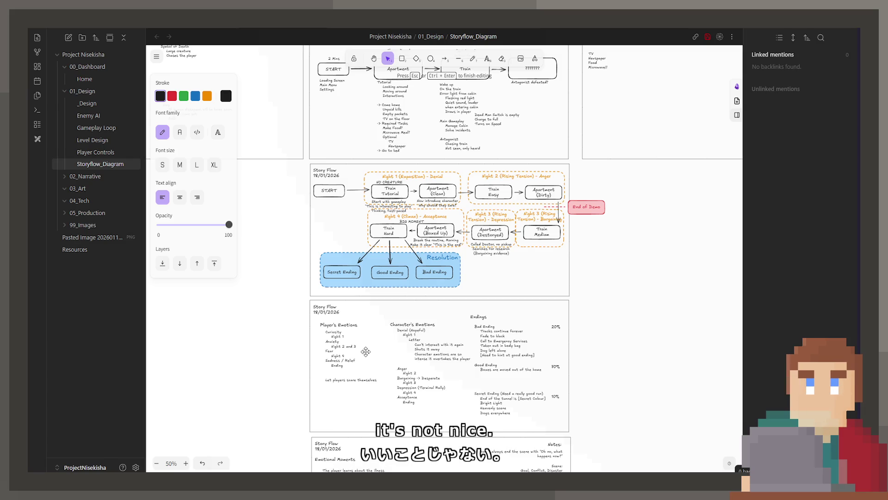
scroll(365, 352, up, 1)
scroll(366, 352, up, 2)
scroll(449, 321, down, 4)
scroll(449, 321, down, 1)
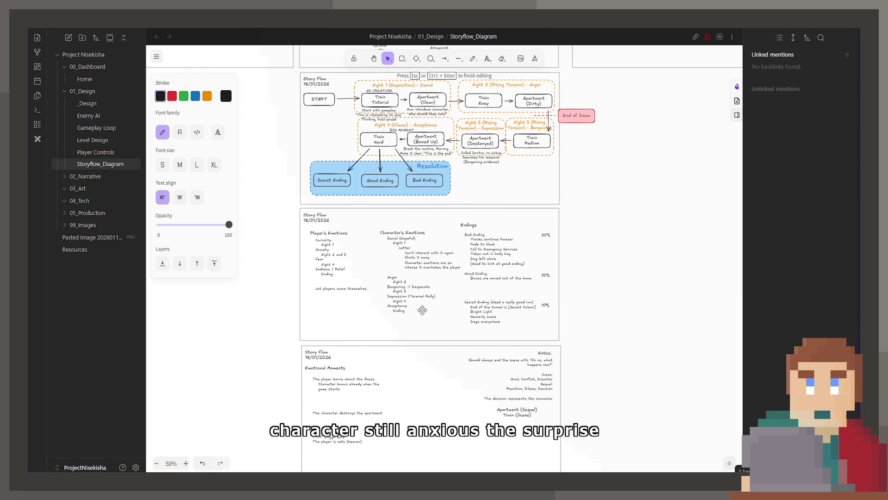
scroll(408, 314, down, 5)
scroll(430, 316, down, 5)
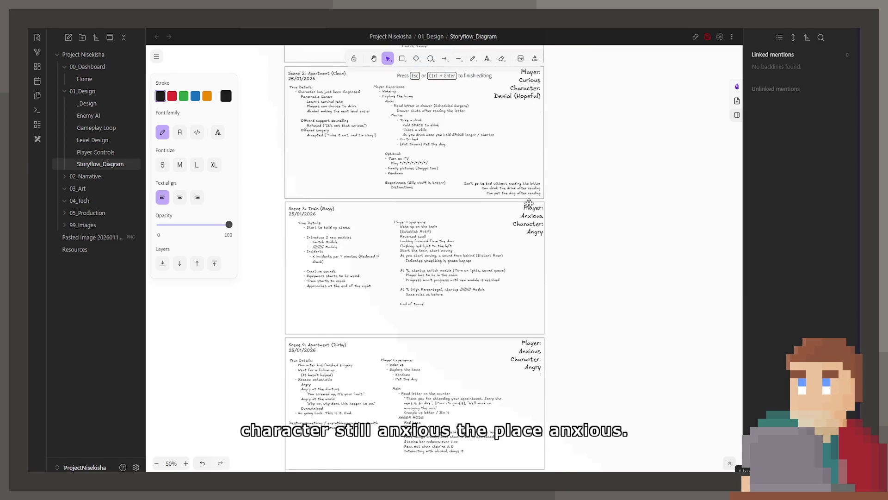
scroll(485, 320, down, 5)
scroll(532, 323, down, 3)
Change Scene 5's emotion label so the character reads Bargaining instead of Angry.
click(528, 271)
double_click(528, 271)
text(Barg)
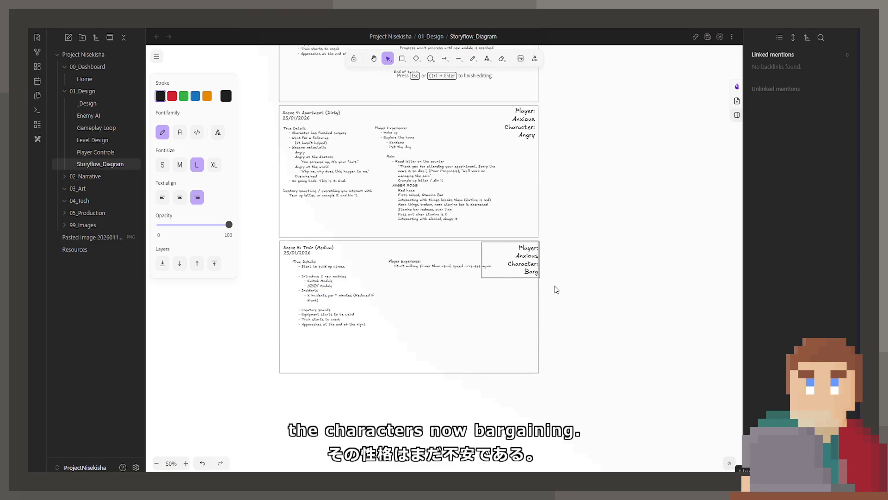
text(aining)
key(Escape)
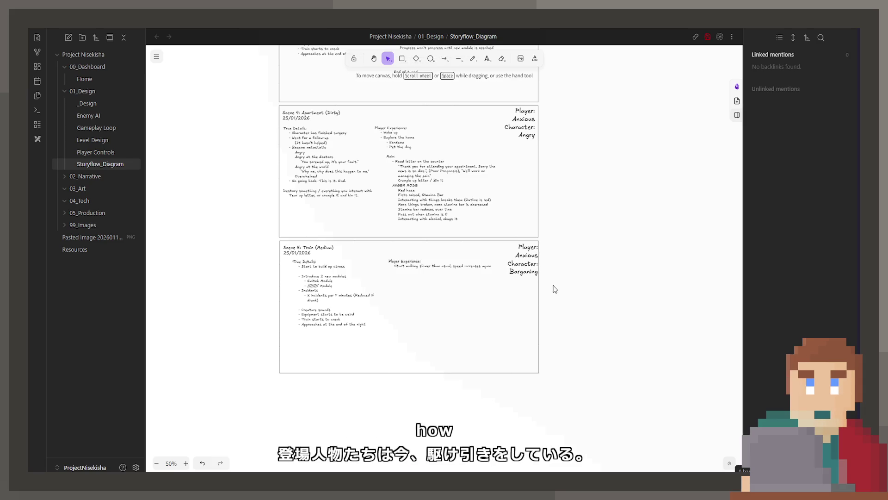
ctrl+scroll(555, 289, up, 3)
click(530, 258)
click(476, 288)
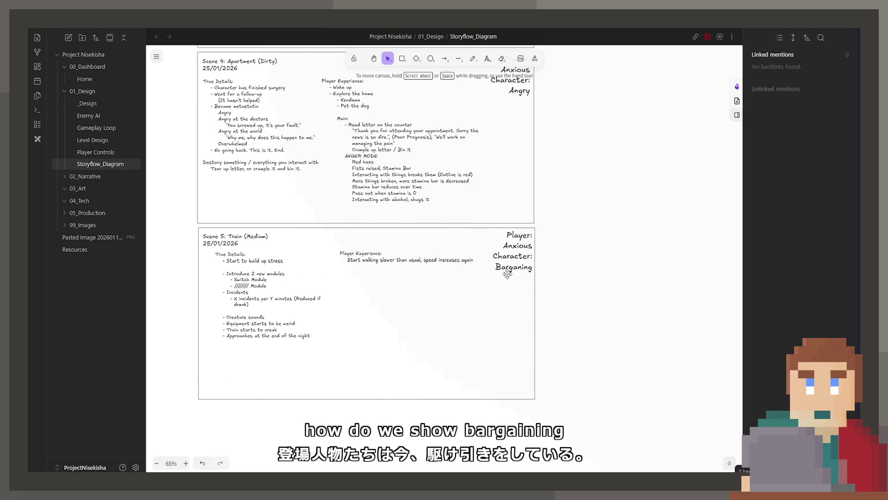
ctrl+scroll(476, 288, up, 2)
scroll(440, 276, left, 2)
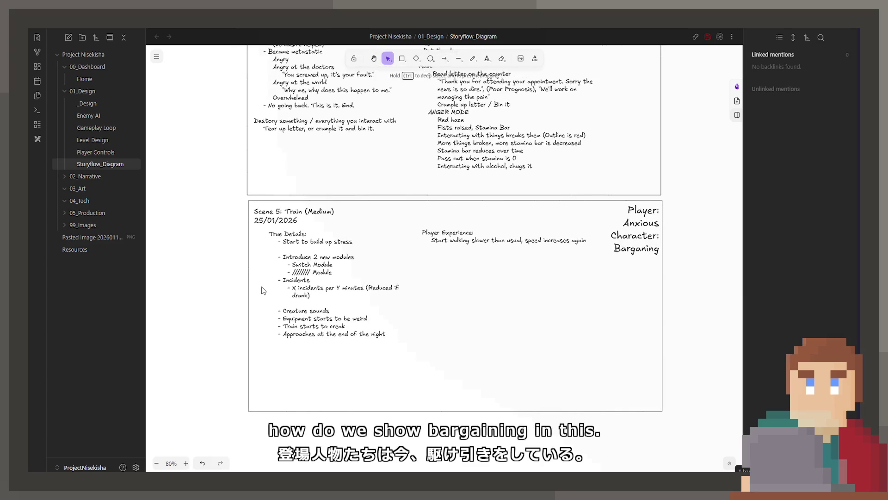
Add 'Creature is angry, Creature is louder' under 'Continue to accumulate stress', then select the Switch Module name.
double_click(324, 295)
drag(355, 241, 285, 242)
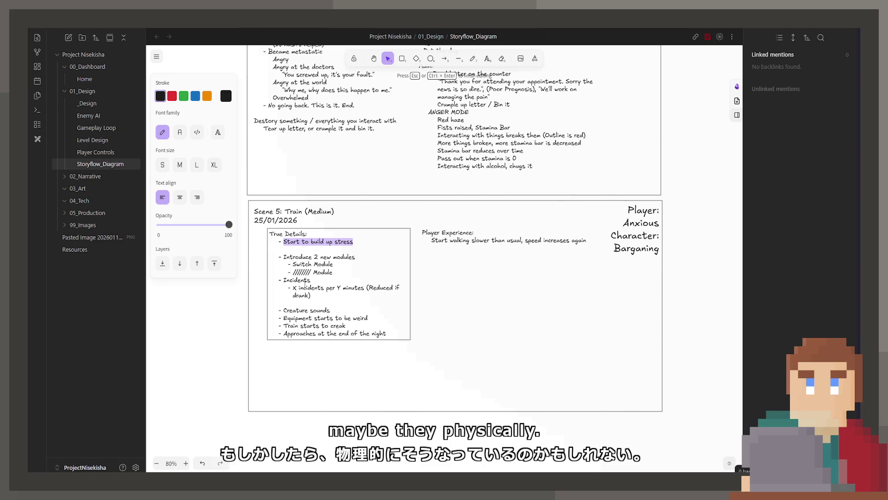
text(Continue to accum)
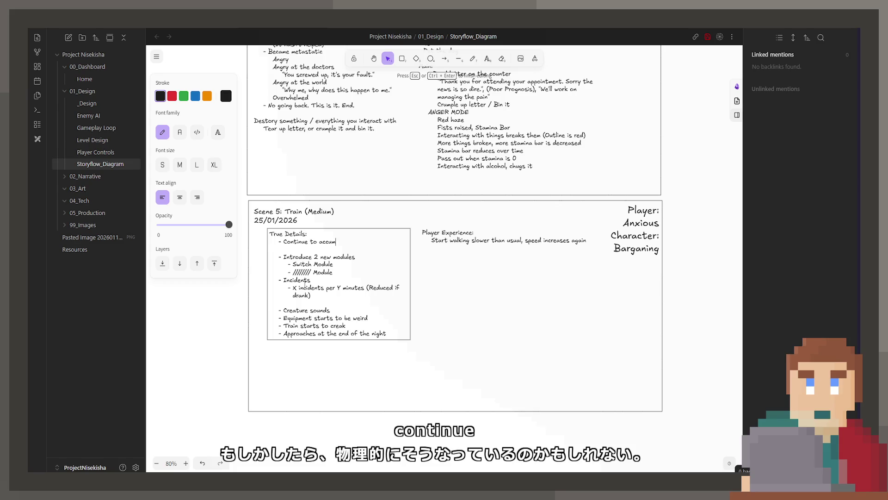
text(ulate stress)
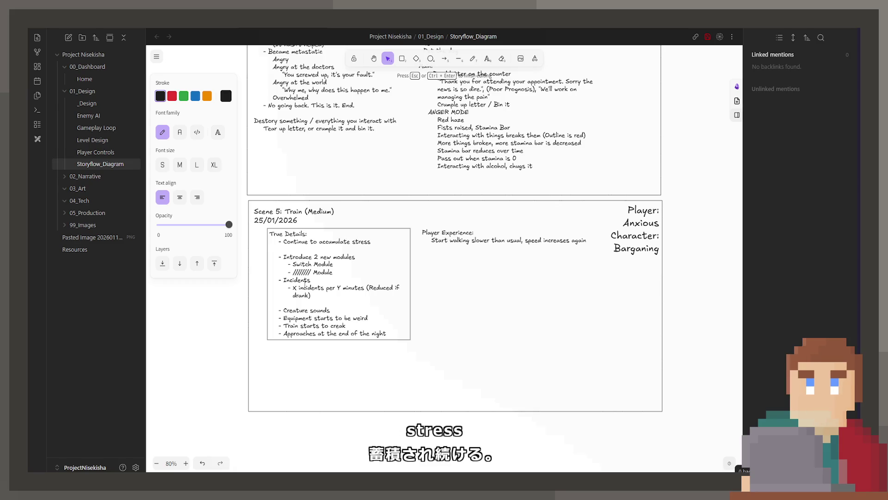
key(Return)
text(- C)
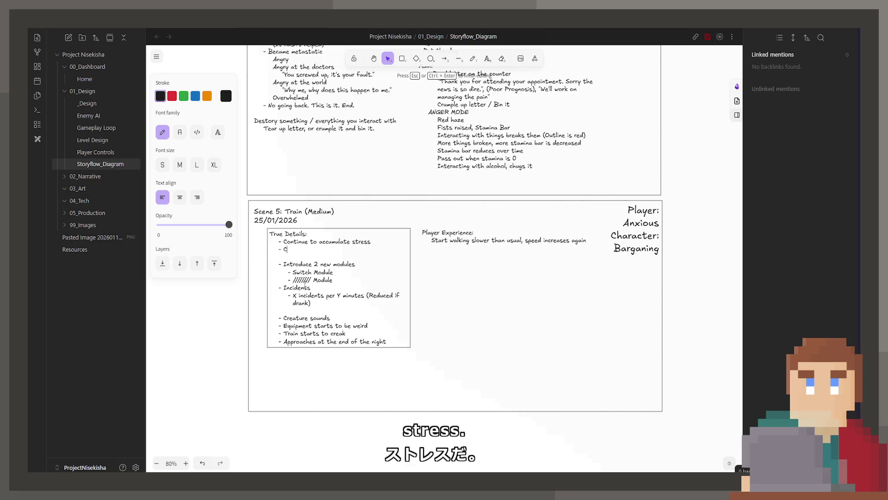
text(reatu)
text(re is angr)
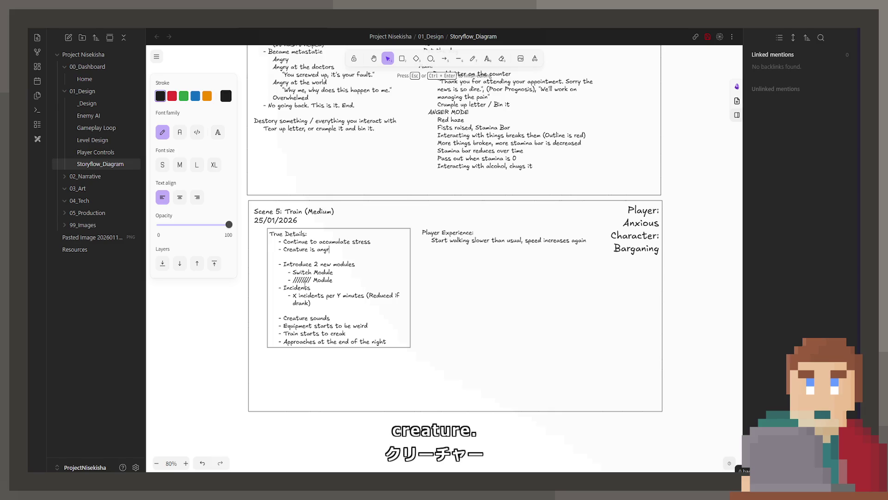
text(y, Creature is)
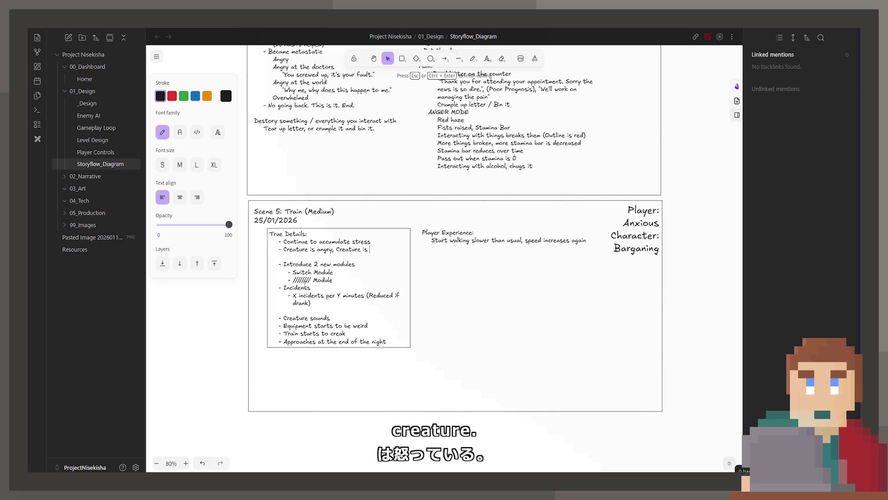
text( loud)
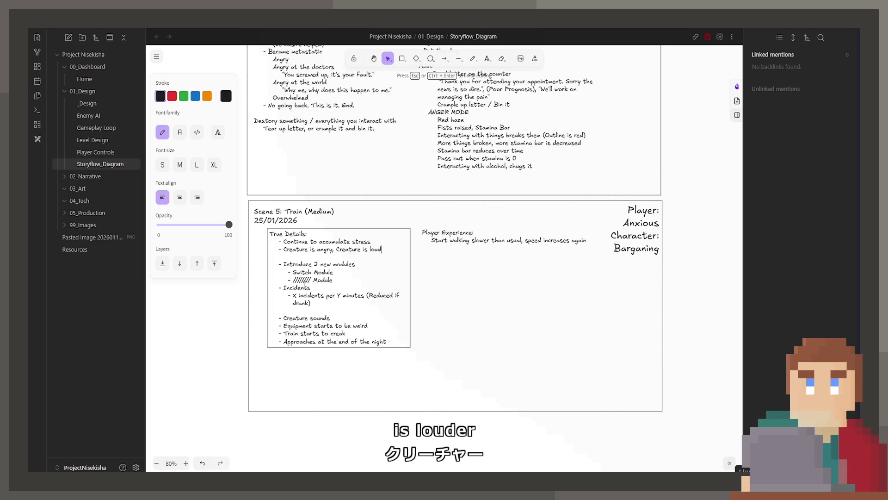
text(er)
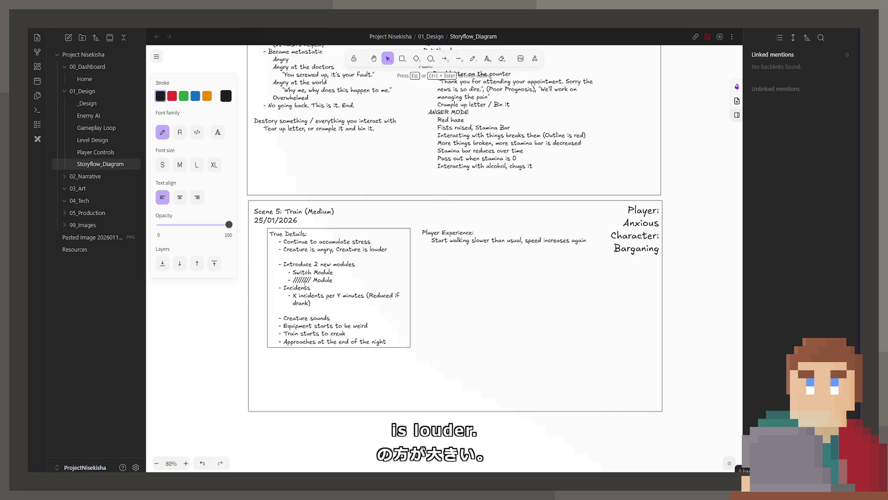
drag(361, 280, 293, 271)
click(295, 286)
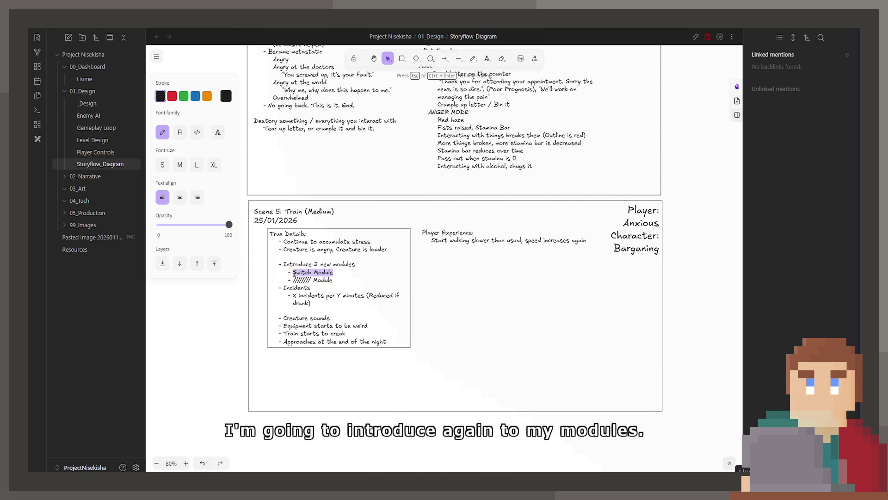
Blank out Switch Module with slashes and add a bullet that earlier modules turn on with a dead man's switch.
text(//////// Module)
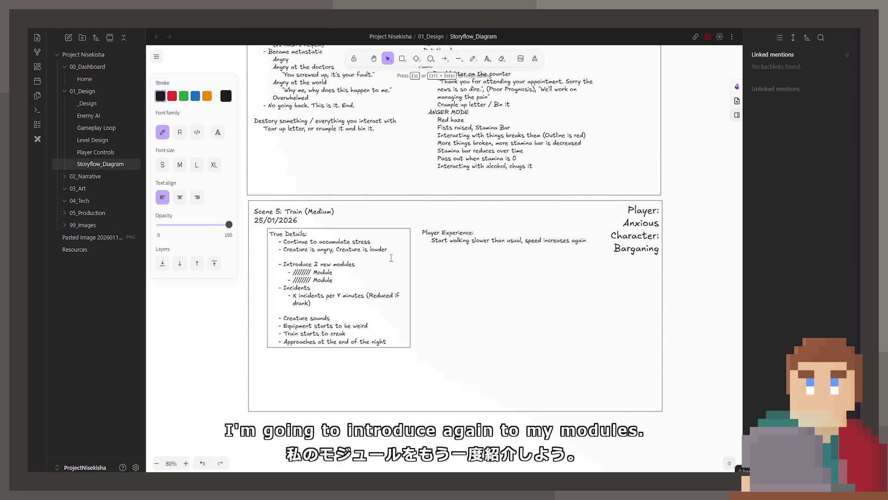
key(Return)
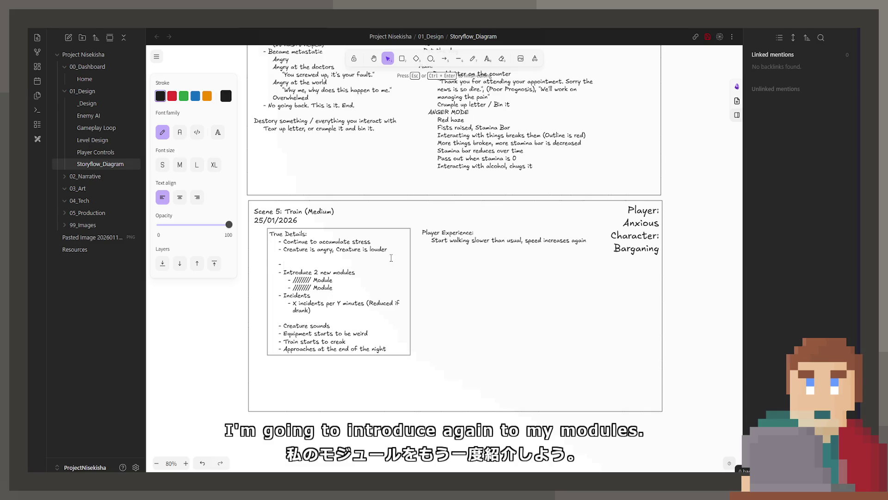
text(Previously introduced m)
key(BackSpace)
key(BackSpace)
text(les tr)
key(BackSpace)
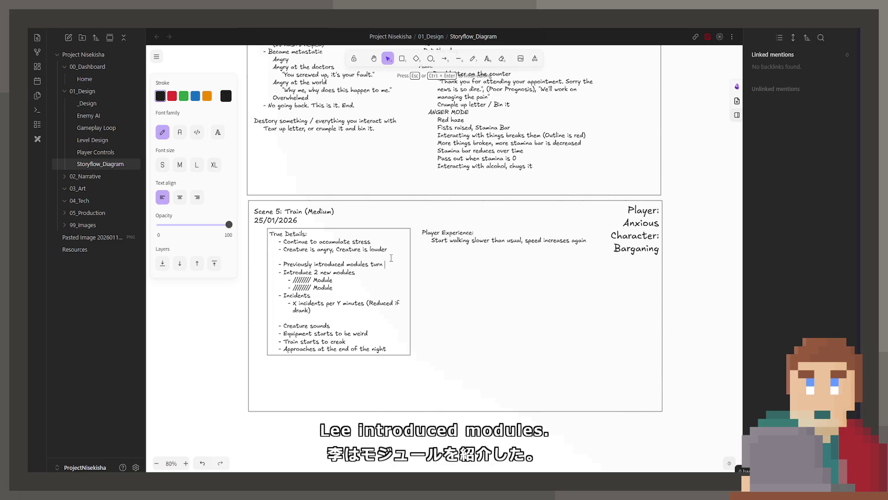
text(urn on with)
key(Return)
key(BackSpace)
key(Return)
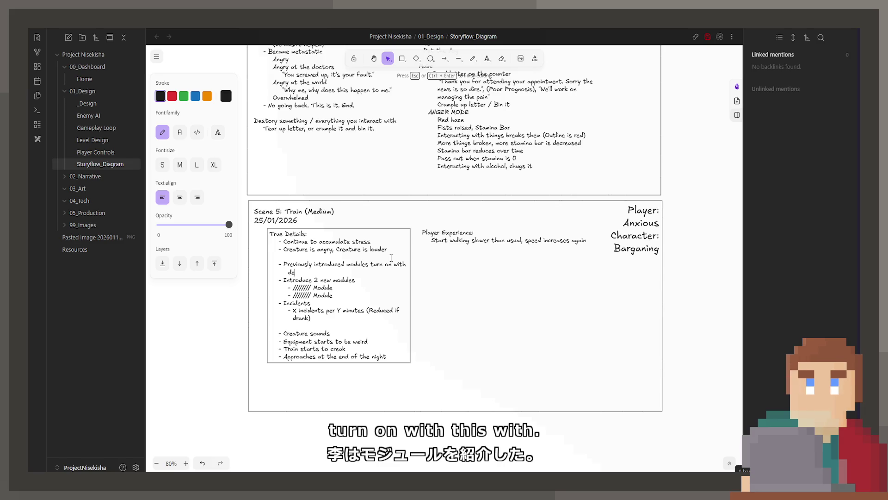
text(dead man)
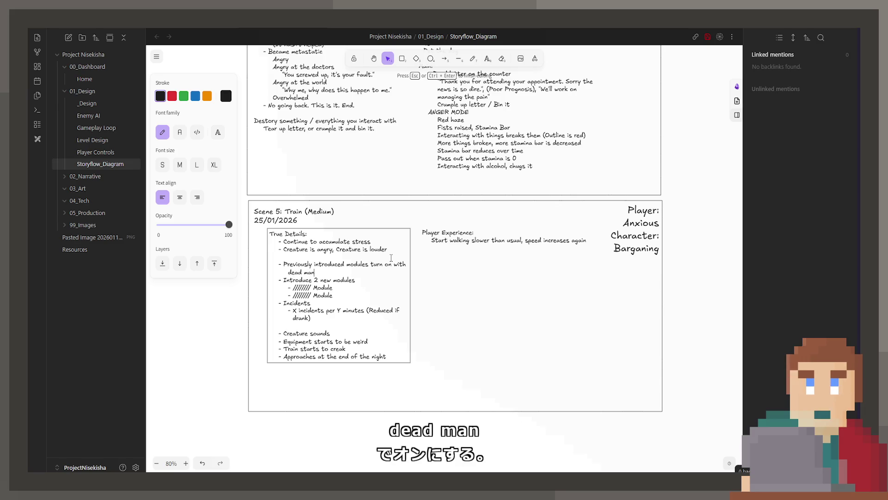
text('s switch)
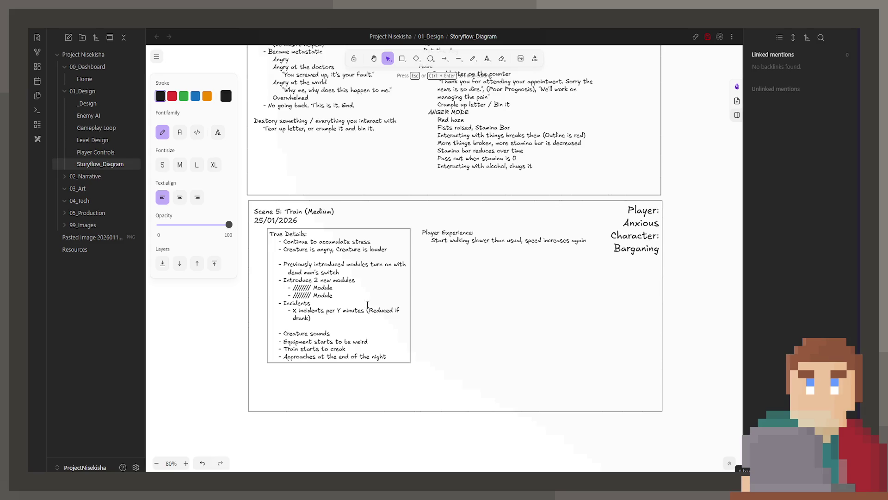
Remove the creature line from the top of the True Details.
key(shift+Home)
key(ctrl+c)
key(BackSpace)
key(BackSpace)
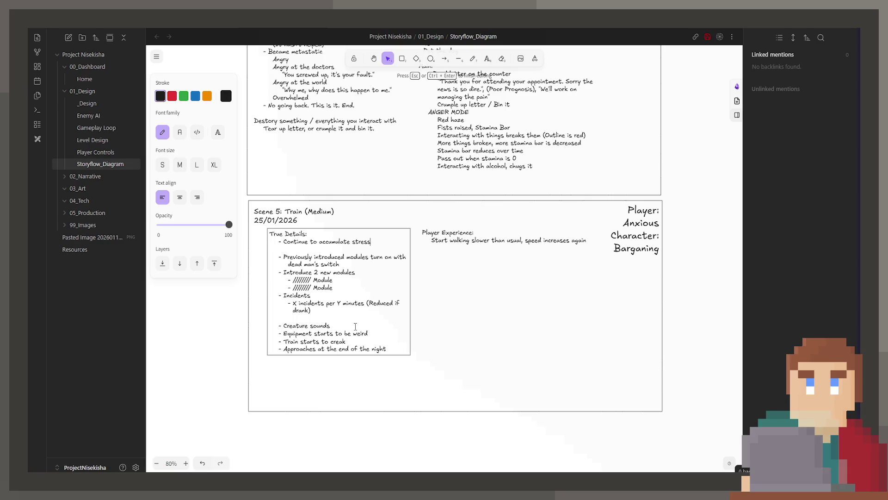
Replace 'Creature sounds' with the angry, louder creature line and the creak bullet with 'View occasionally shakes'.
drag(352, 326, 273, 326)
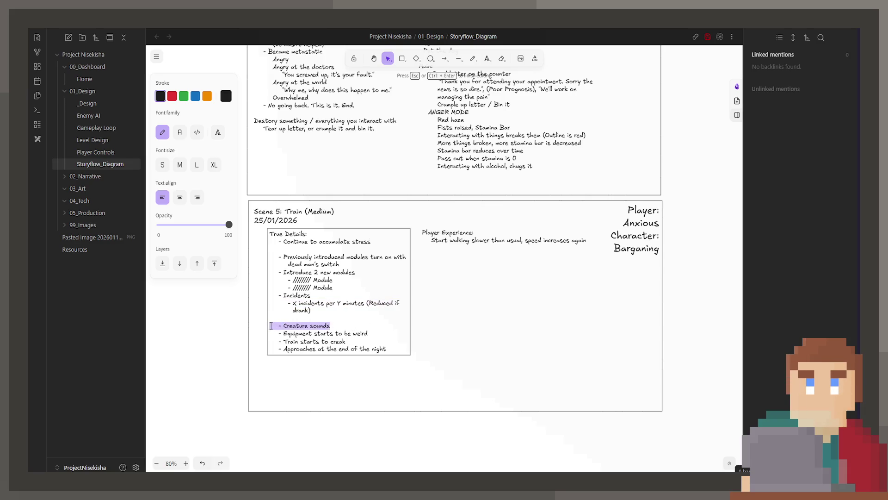
key(ctrl+v)
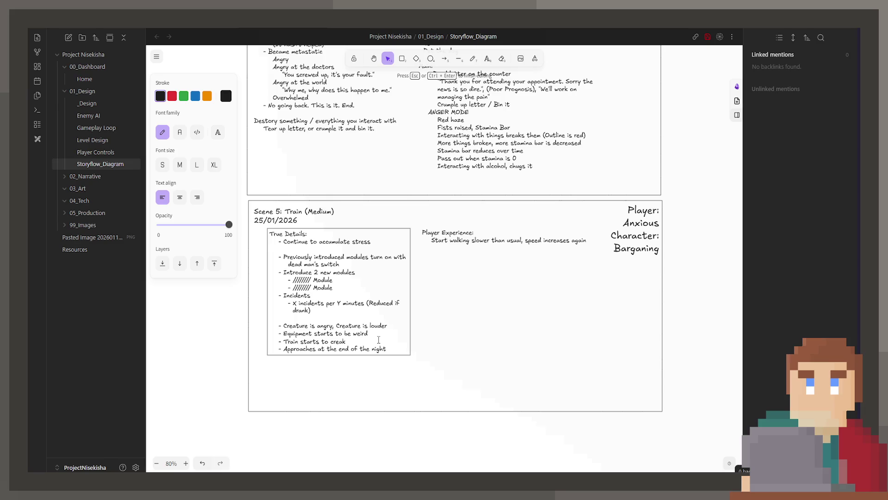
key(BackSpace)
key(BackSpace)
text(iew occasionally)
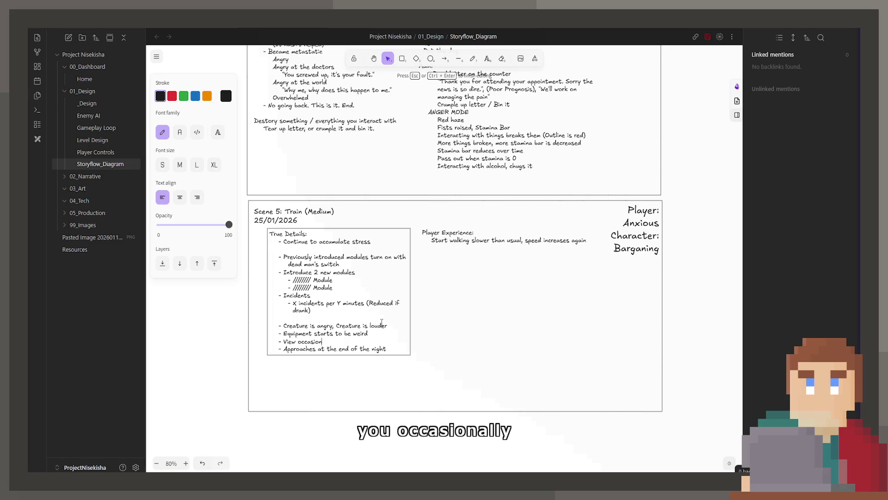
text( shakes)
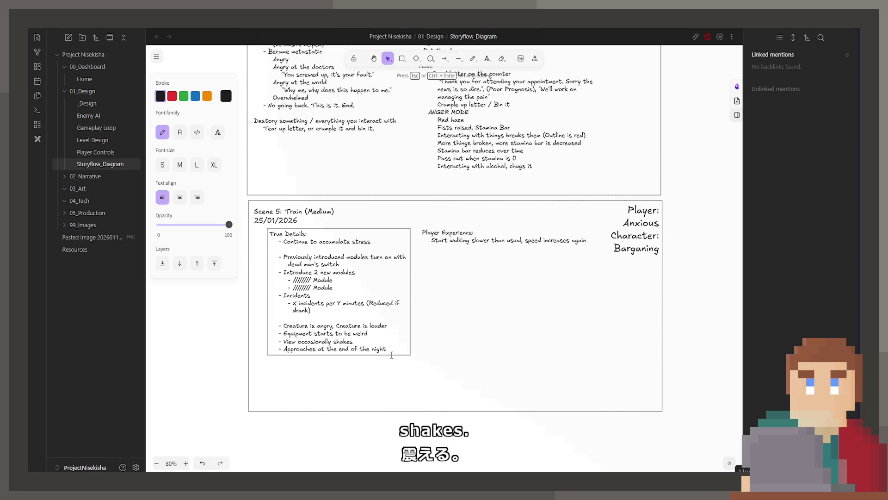
drag(392, 355, 285, 356)
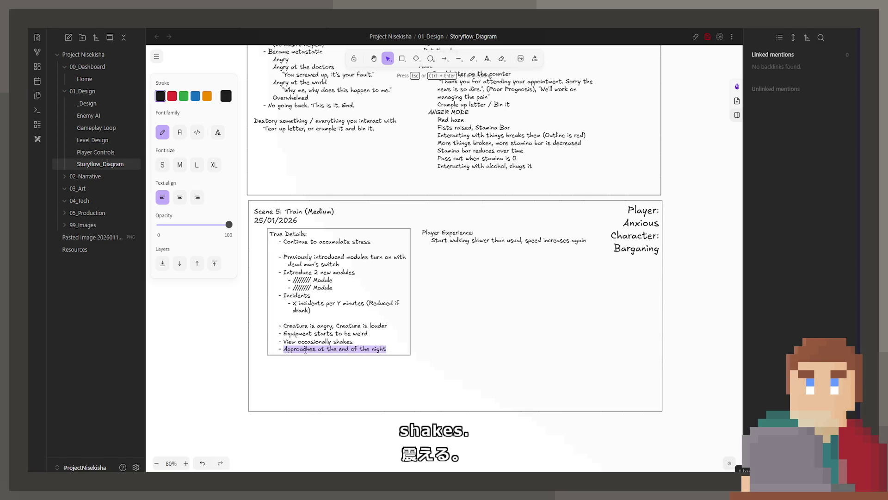
click(314, 347)
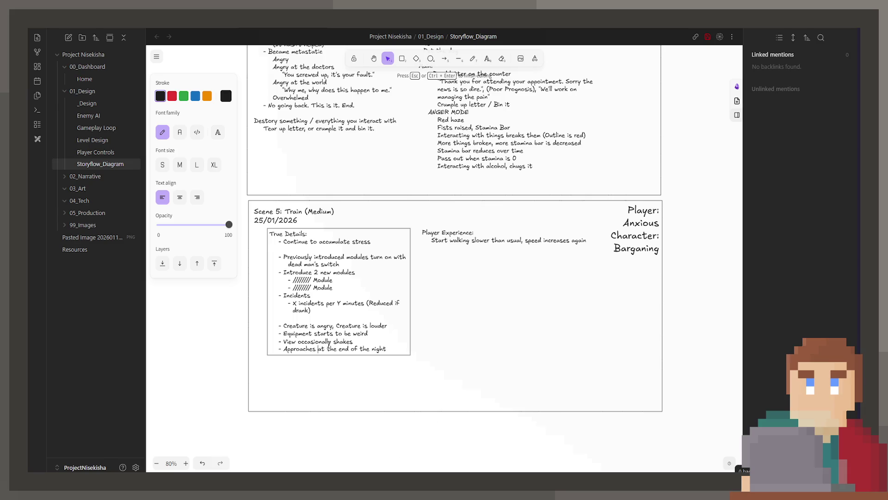
scroll(429, 266, up, 3)
click(459, 373)
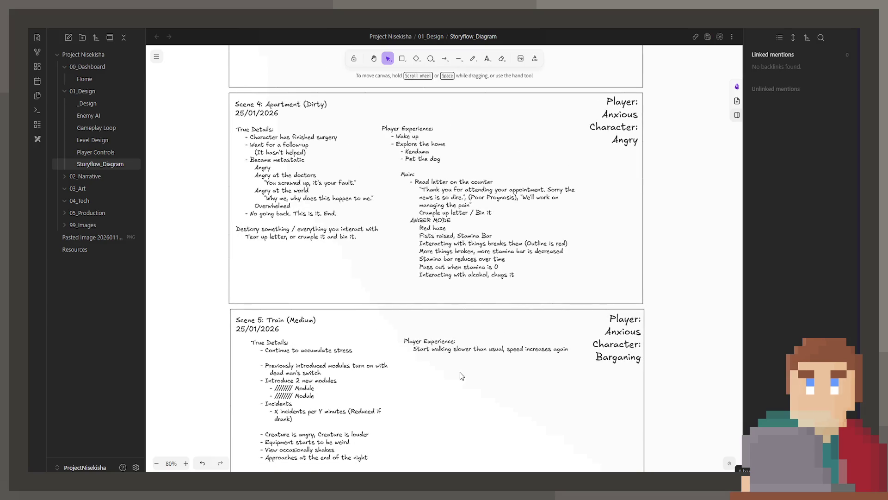
scroll(459, 373, down, 1)
Add indented 'Intro is a slow fade' and 'Same place, same lights' lines to Scene 5's Player Experience.
double_click(497, 302)
click(590, 300)
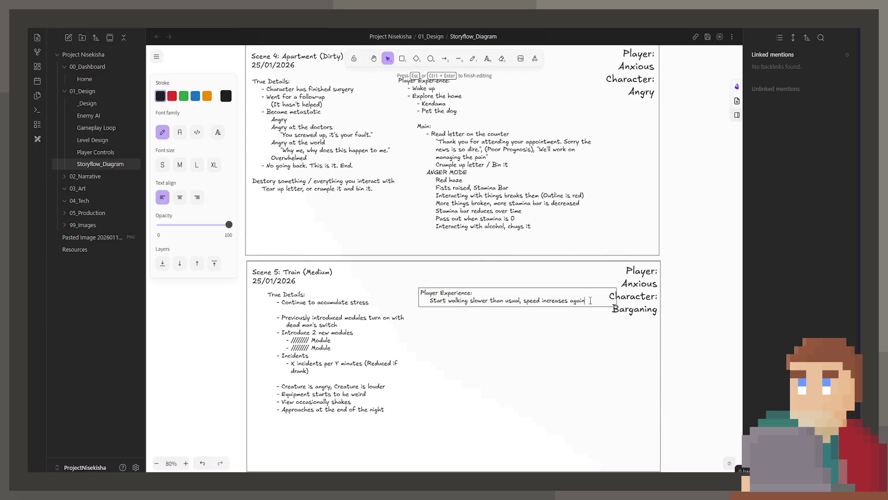
scroll(588, 298, up, 2)
key(Return)
text(Samd)
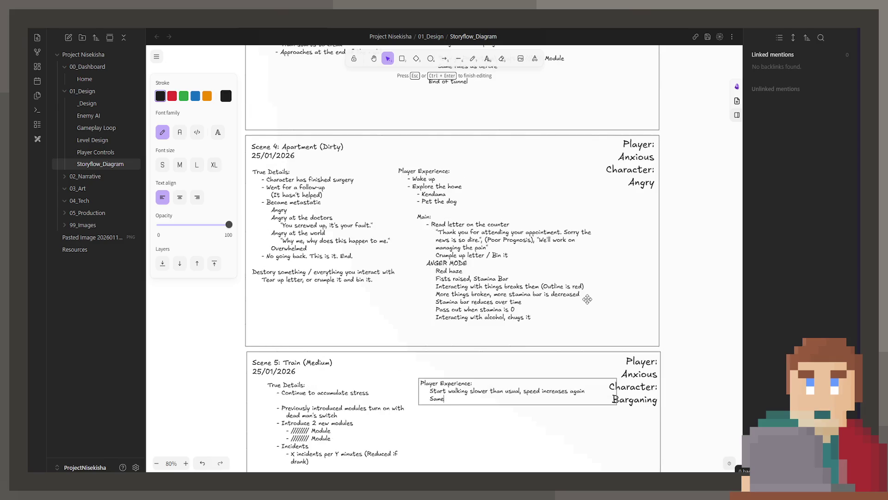
text(ce, same intro, sam)
text(e lights)
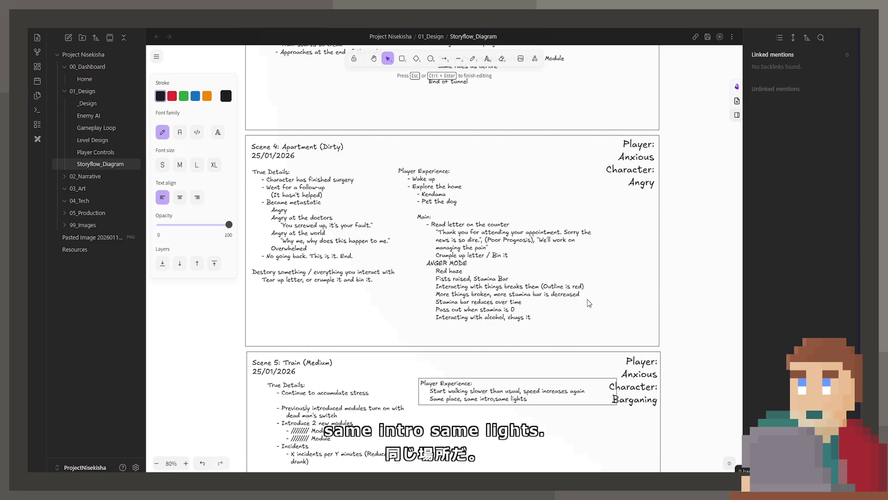
key(ctrl+BackSpace)
key(ctrl+BackSpace)
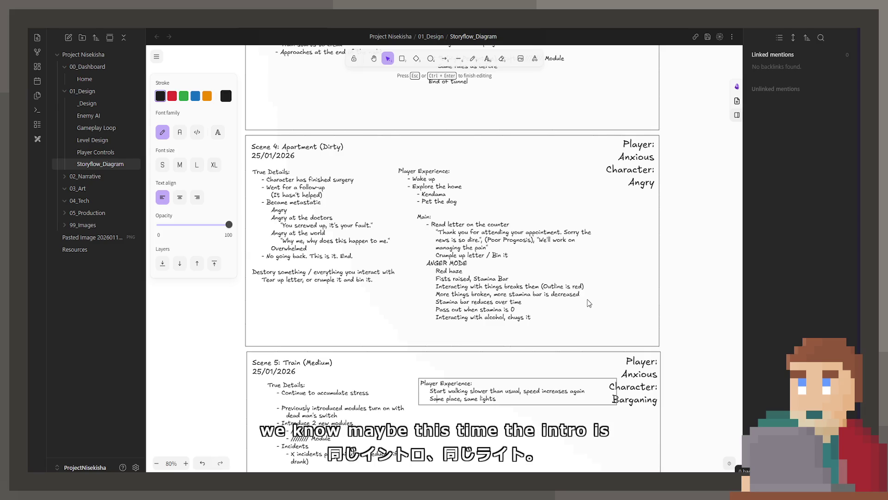
key(Return)
key(Up)
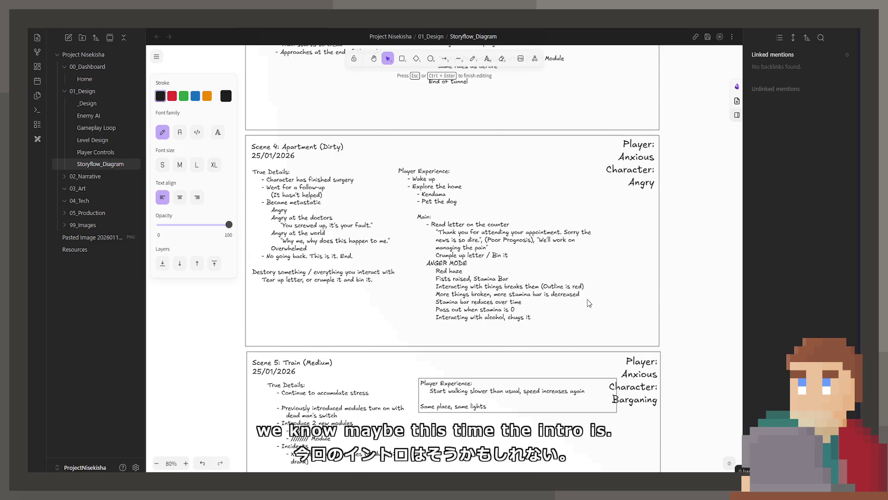
key(Tab)
text(I)
text(o is a slow fade.)
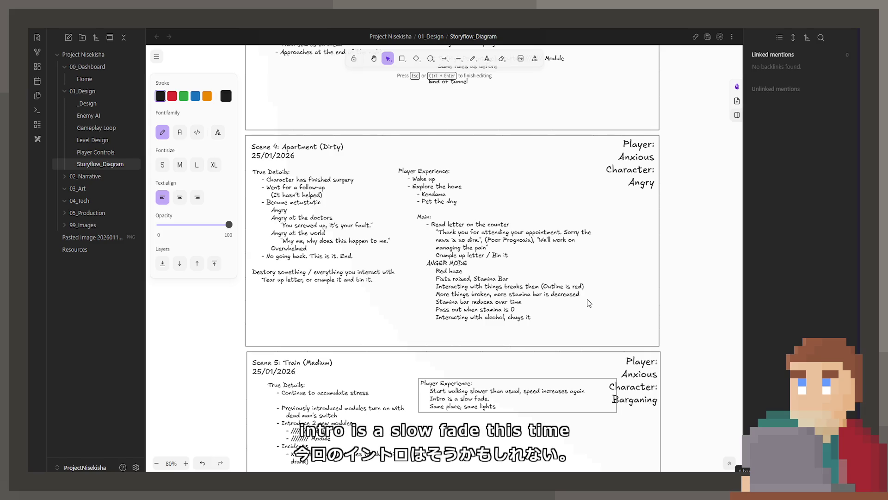
key(BackSpace)
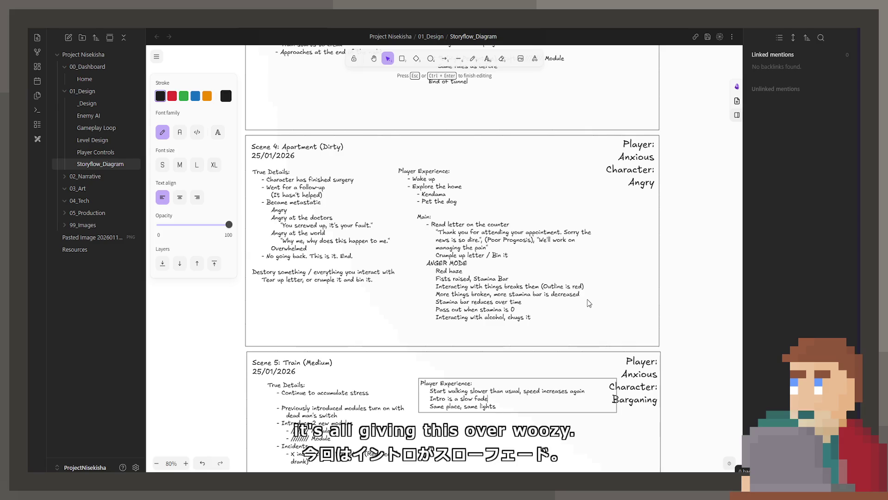
scroll(588, 303, down, 3)
scroll(575, 327, down, 1)
scroll(556, 306, down, 1)
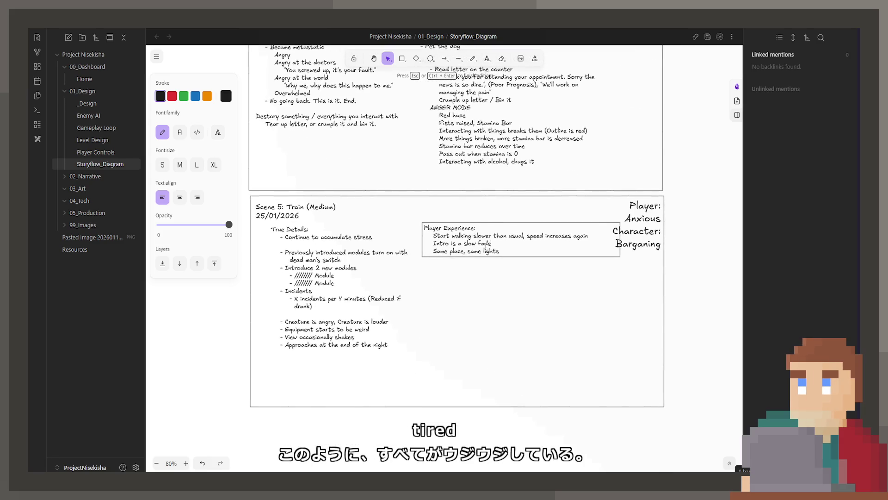